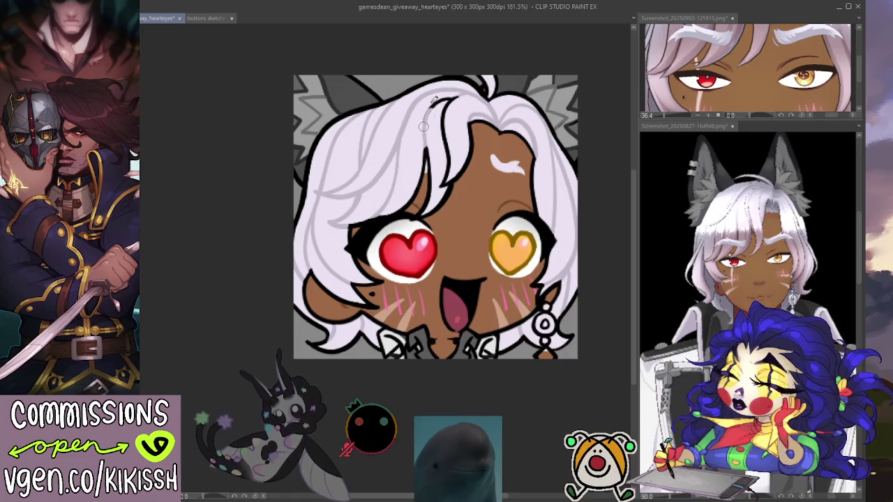
# - Paint white over the stray dark hair strand and add a light blush stroke on the left cheek
pyautogui.moveTo(461, 100); pyautogui.dragTo(446, 178)
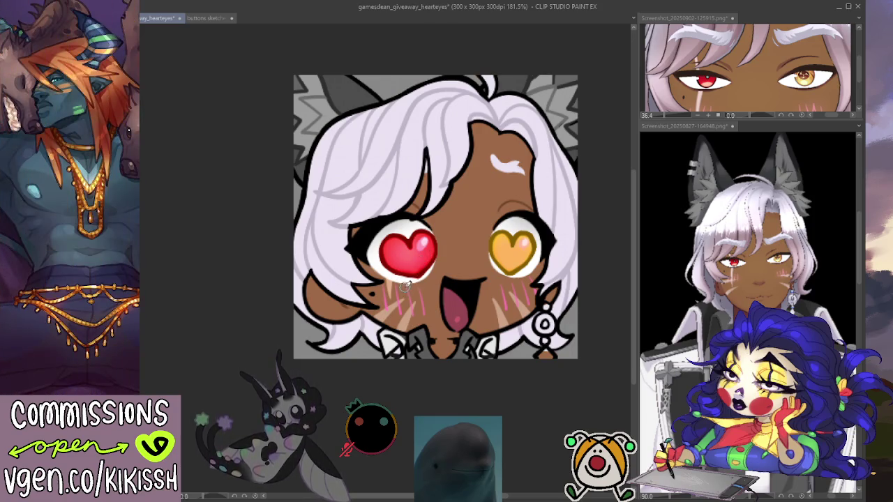
pyautogui.moveTo(394, 318); pyautogui.dragTo(395, 268)
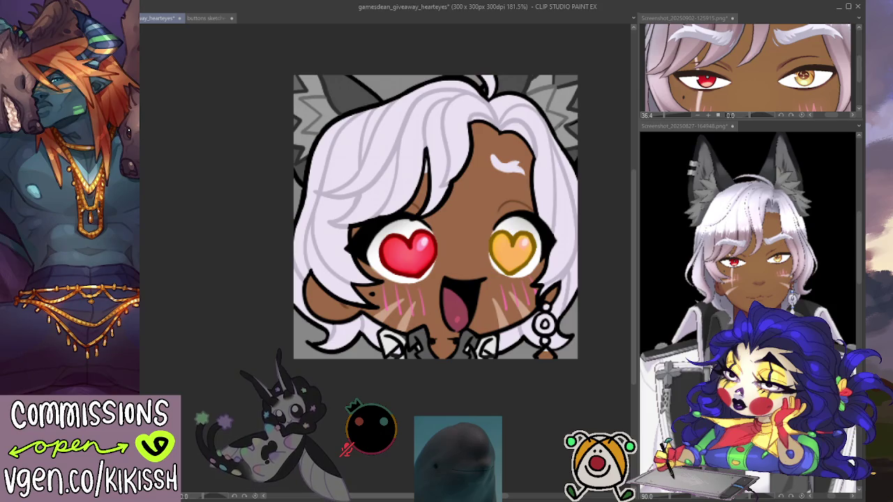
pyautogui.moveTo(394, 316); pyautogui.dragTo(397, 272)
# - Redraw the blush stroke beside the red heart eye several times, undoing each unsatisfying attempt
pyautogui.hotkey('ctrl', 'z')
pyautogui.moveTo(394, 318); pyautogui.dragTo(399, 271)
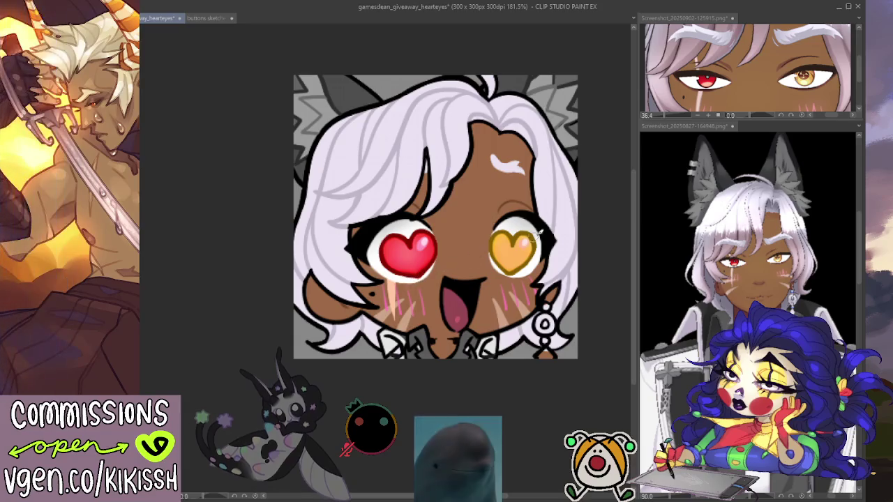
pyautogui.hotkey('ctrl', 'z')
pyautogui.moveTo(396, 321); pyautogui.dragTo(399, 278)
pyautogui.hotkey('ctrl', 'z')
pyautogui.moveTo(393, 319); pyautogui.dragTo(397, 275)
pyautogui.hotkey('ctrl', 'z')
pyautogui.hotkey('ctrl', 'z')
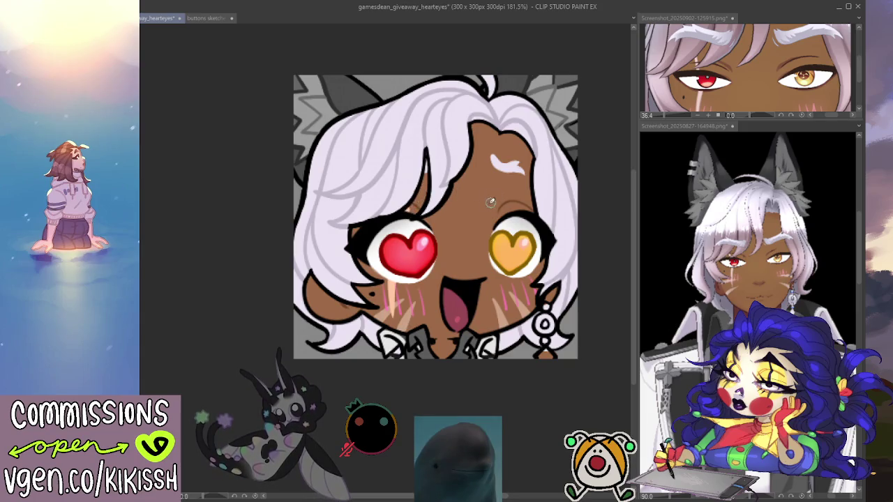
pyautogui.moveTo(594, 206); pyautogui.dragTo(588, 206)
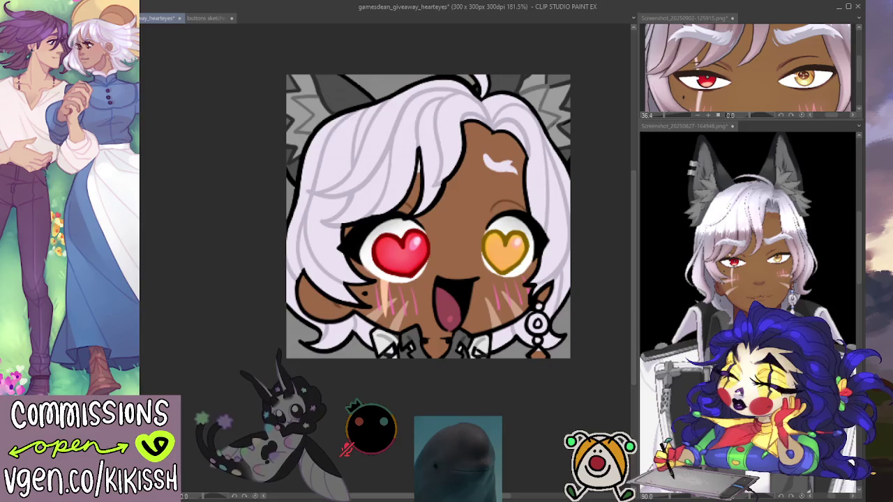
# - Hide the grey background layer behind the character and save the emote
pyautogui.press('Delete')
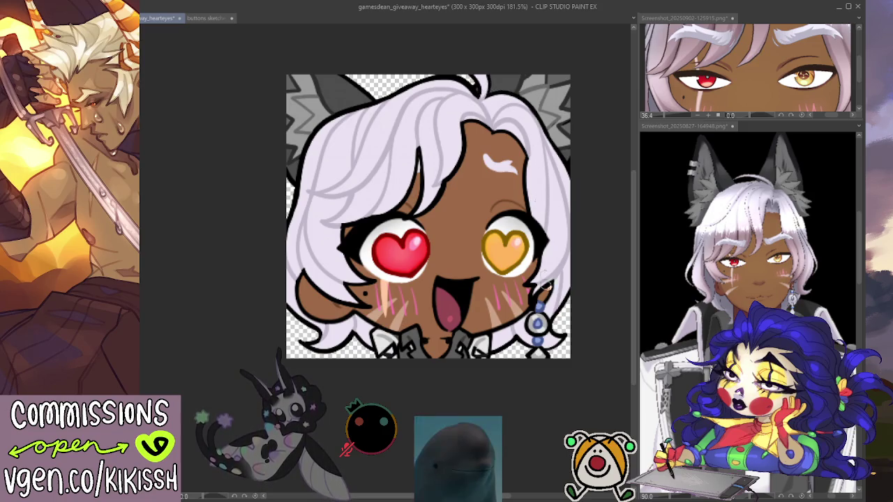
pyautogui.hotkey('ctrl', 's')
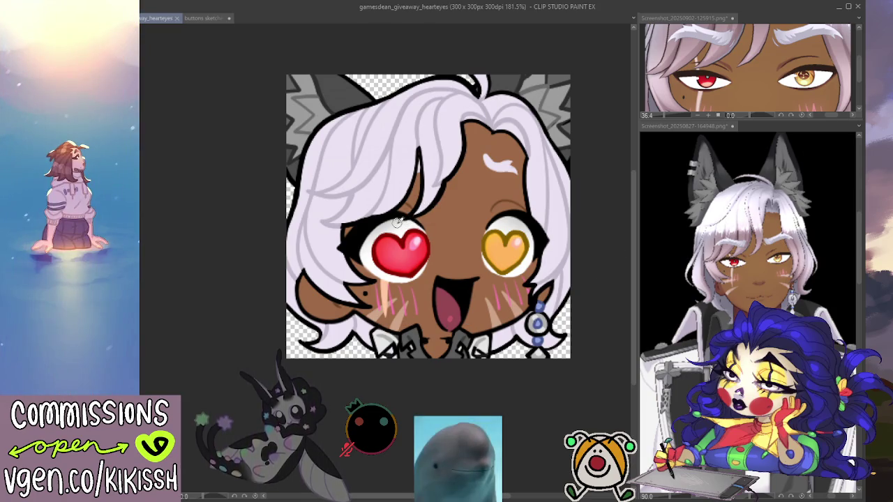
# - Add small black strokes at the red eye's top line and corner, save, and restore the grey background
pyautogui.moveTo(399, 222); pyautogui.dragTo(410, 216)
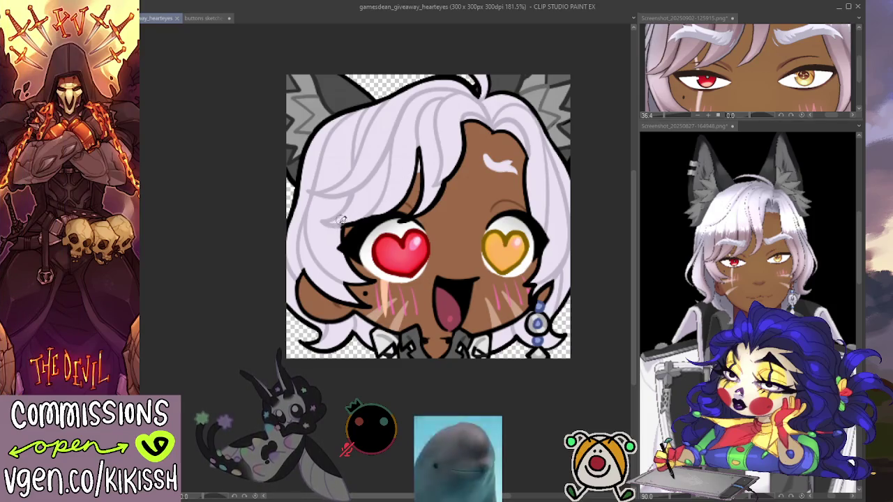
pyautogui.moveTo(334, 223); pyautogui.dragTo(340, 230)
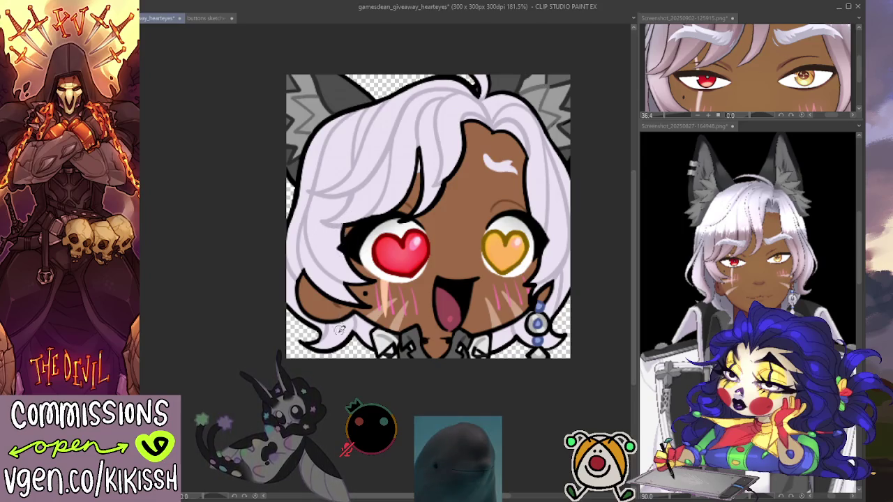
pyautogui.hotkey('ctrl', 's')
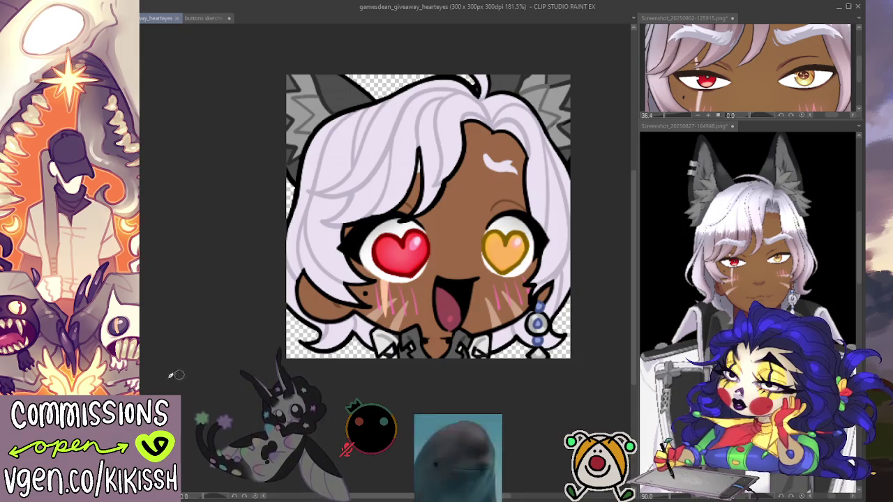
pyautogui.hotkey('alt', 'Delete')
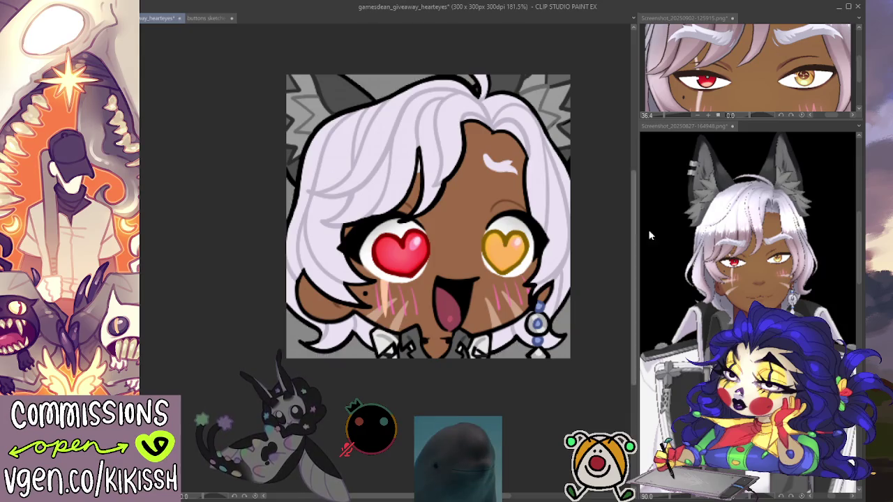
# - Switch the background to white, then black, and select then deselect the area around the character
pyautogui.hotkey('alt', 'Delete')
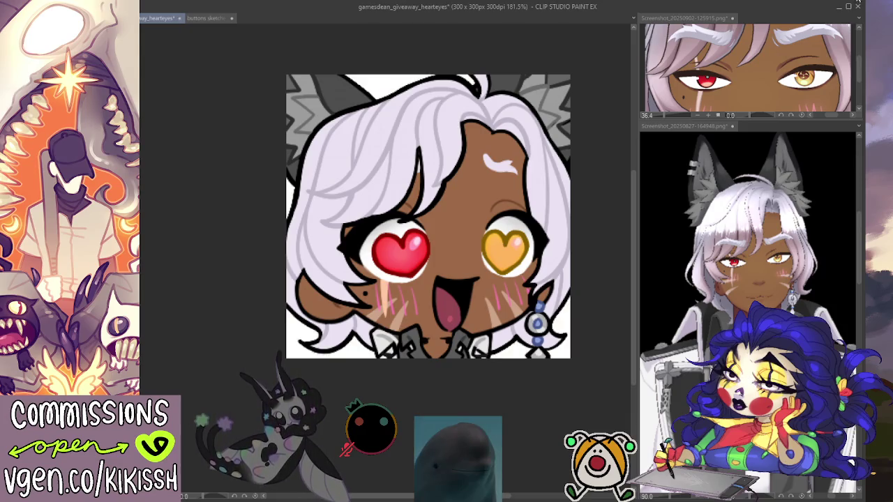
pyautogui.hotkey('alt', 'Delete')
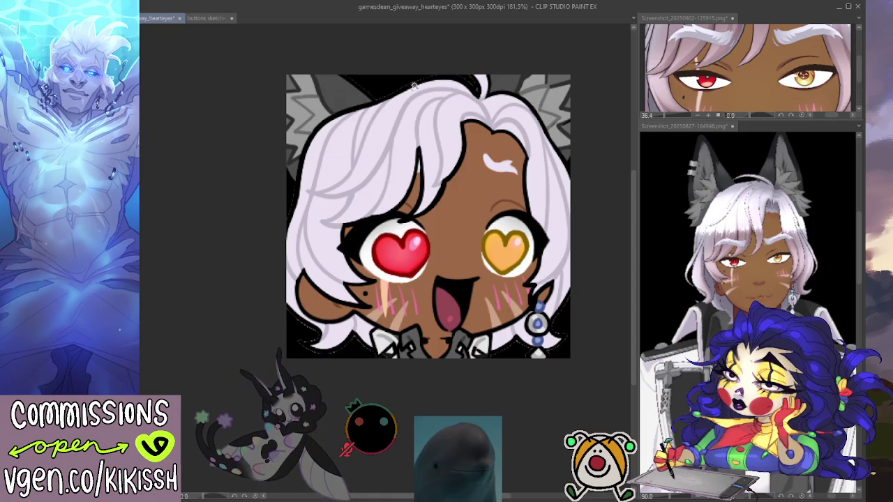
pyautogui.click(386, 84)
pyautogui.click(709, 183)
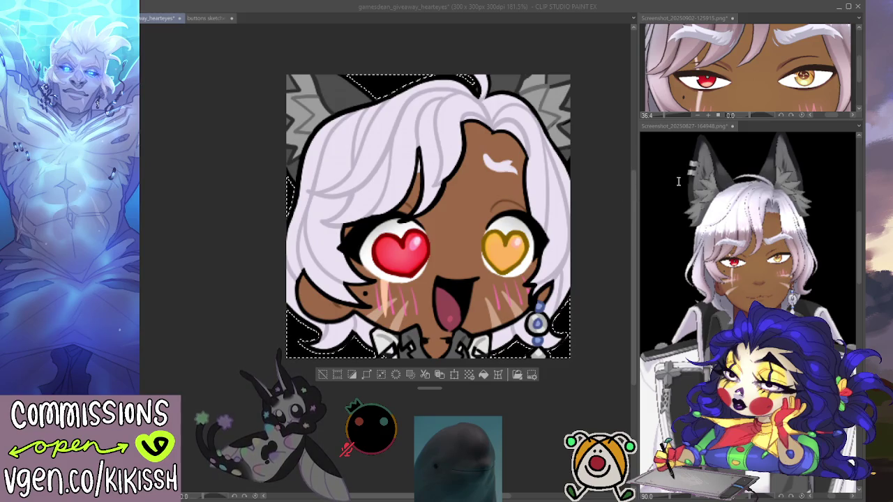
pyautogui.click(760, 182)
pyautogui.click(323, 375)
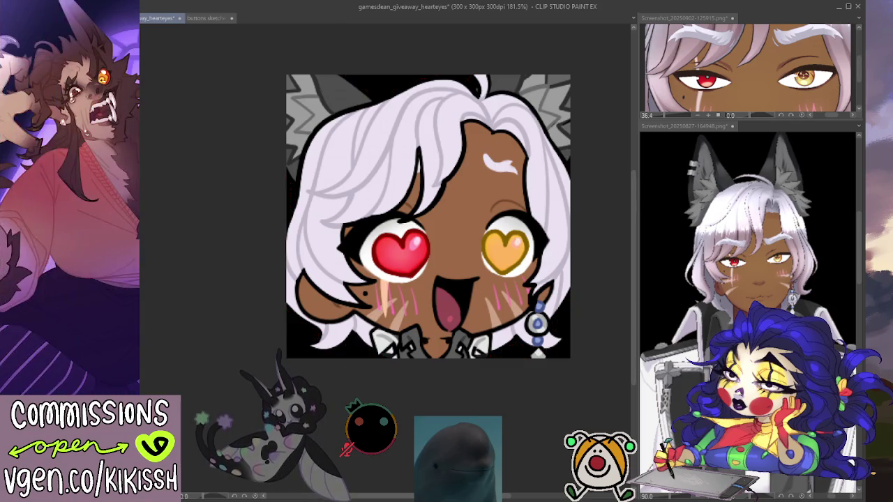
# - Test a red fill on the selected background, undo it, and hide the background for transparency
pyautogui.press('Delete')
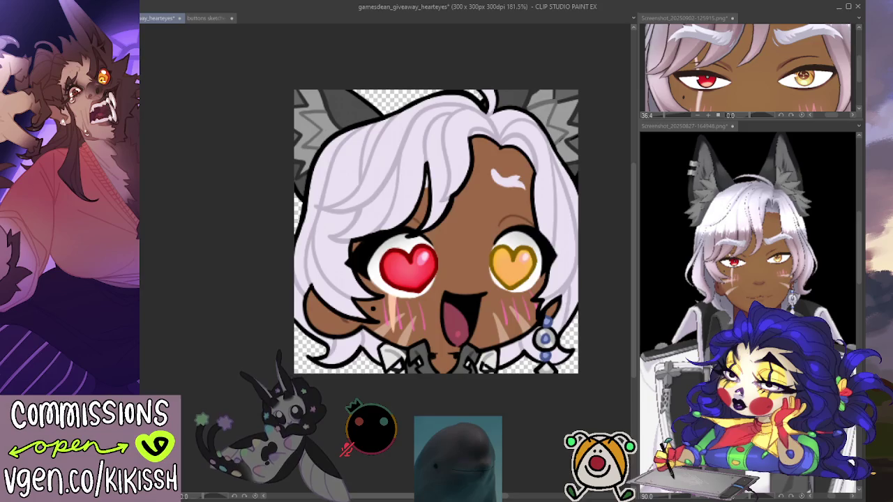
pyautogui.click(314, 349)
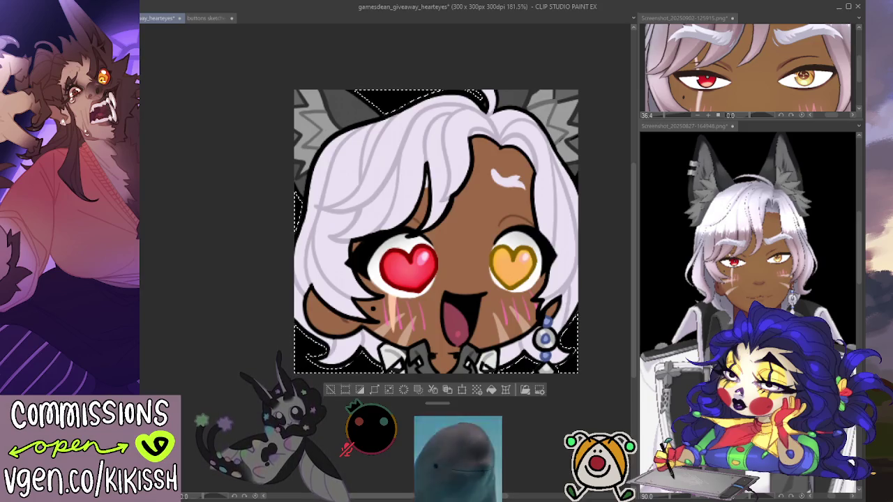
pyautogui.hotkey('alt', 'BackSpace')
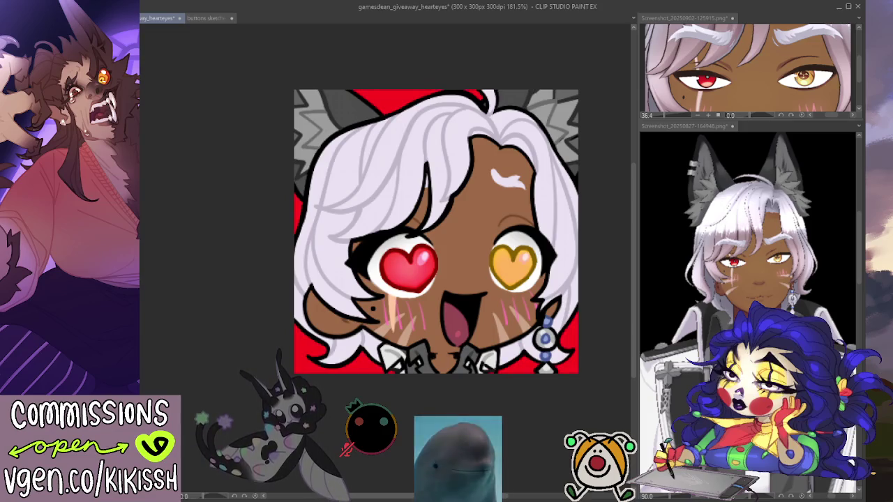
pyautogui.hotkey('ctrl', 'z')
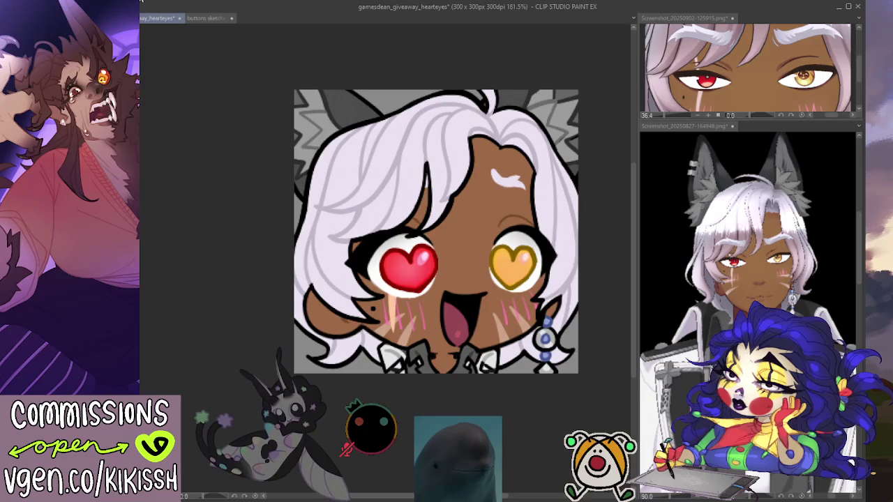
pyautogui.press('Delete')
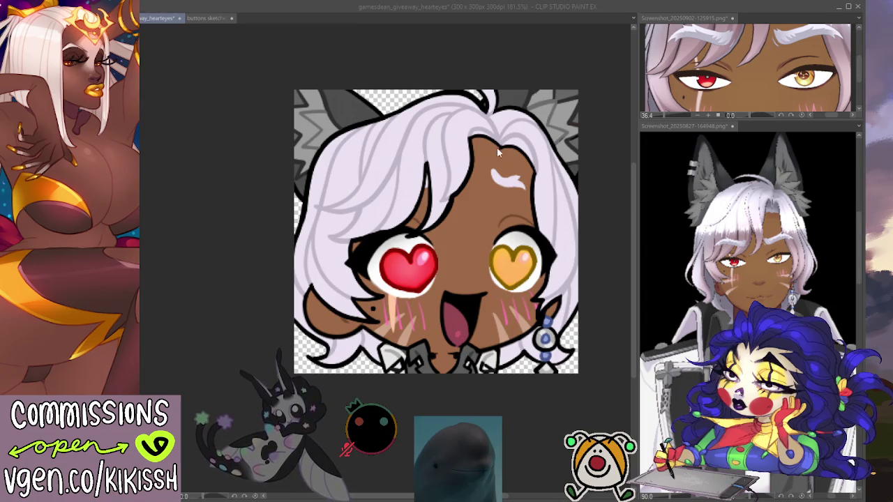
# - Save the emote as a separate PNG file, then switch to another window
pyautogui.press('Return')
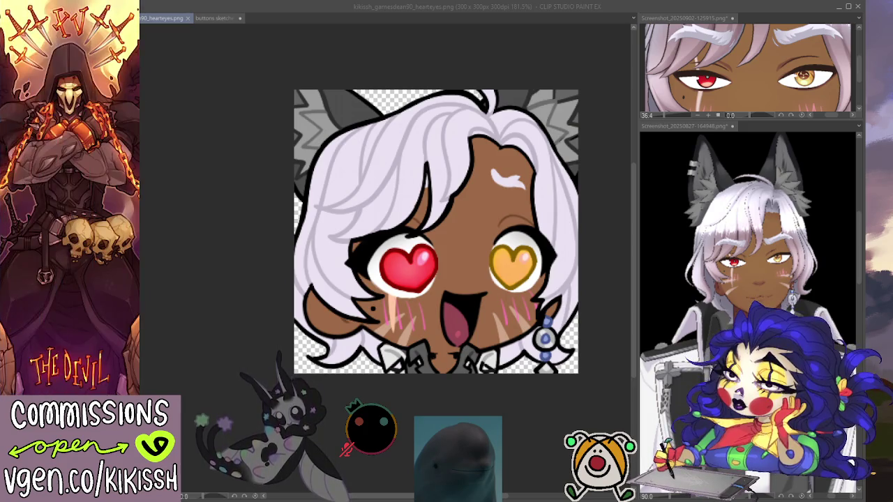
pyautogui.hotkey('alt', 'Tab')
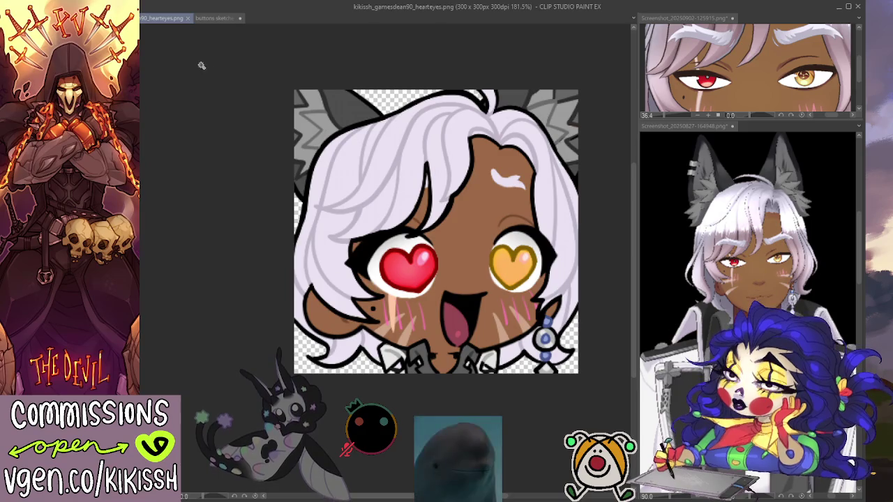
# - Close both reference screenshot windows, leaving only the emote canvas
pyautogui.click(688, 17)
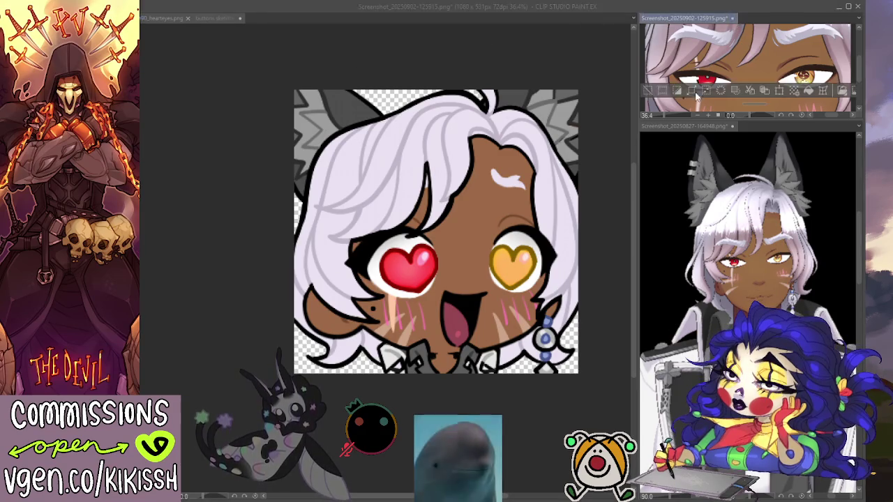
pyautogui.click(732, 18)
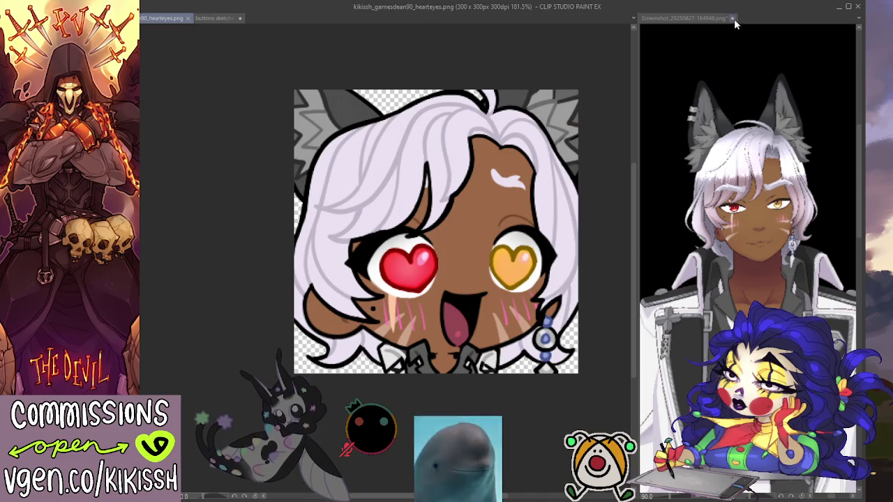
pyautogui.hotkey('ctrl', 'w')
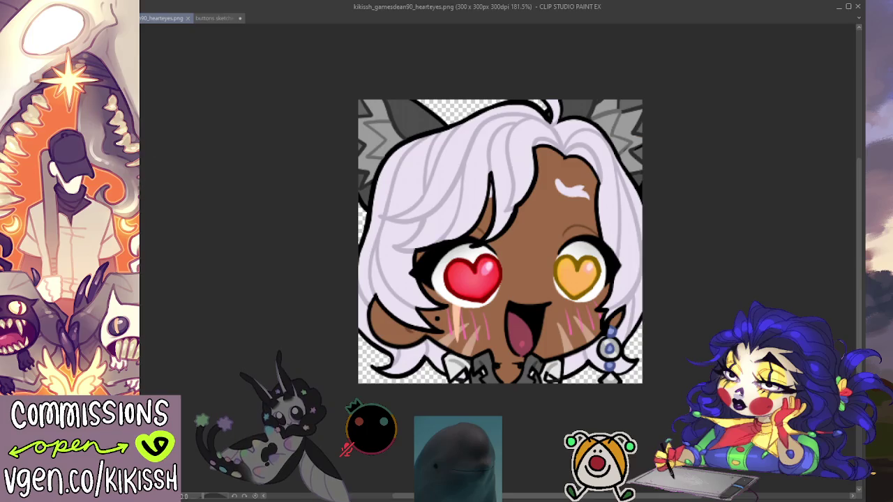
# - View the emote at 100%, zoom back in, then select and clear the whole canvas
pyautogui.hotkey('ctrl', 'alt', '0')
pyautogui.moveTo(316, 159); pyautogui.dragTo(323, 157)
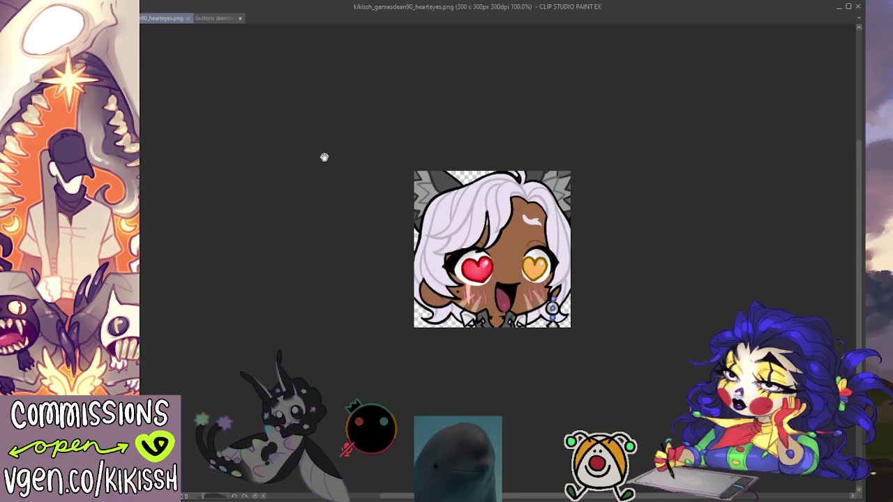
pyautogui.scroll(2, 423, 229)
pyautogui.scroll(1, 423, 229)
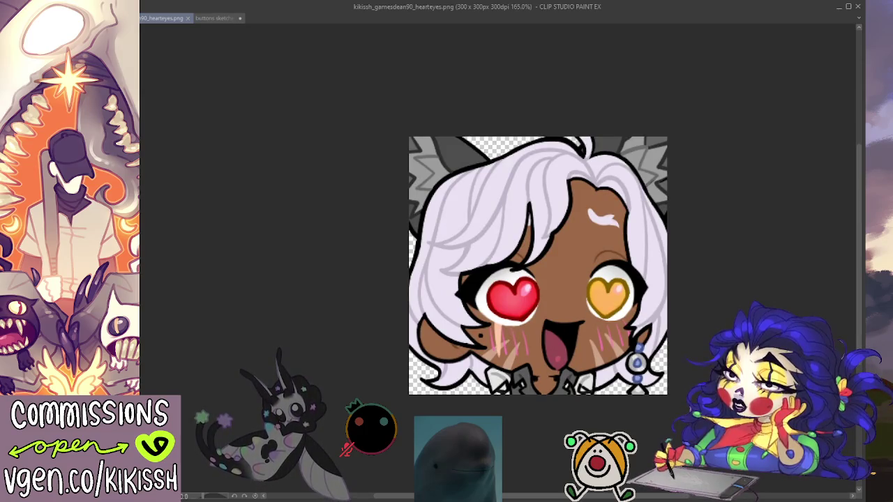
pyautogui.hotkey('ctrl', 'shift', 'l')
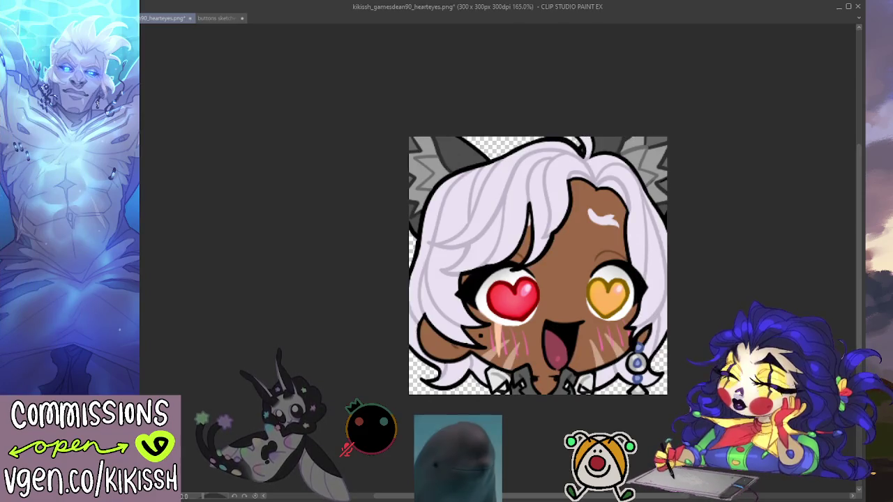
pyautogui.hotkey('ctrl', 'd')
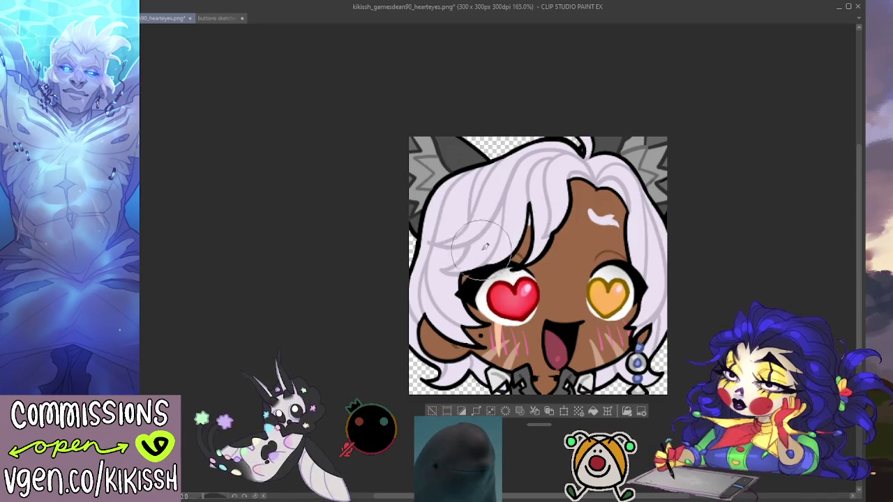
# - Try a broad white highlight stroke across the hair, then undo it
pyautogui.moveTo(456, 220); pyautogui.dragTo(660, 187)
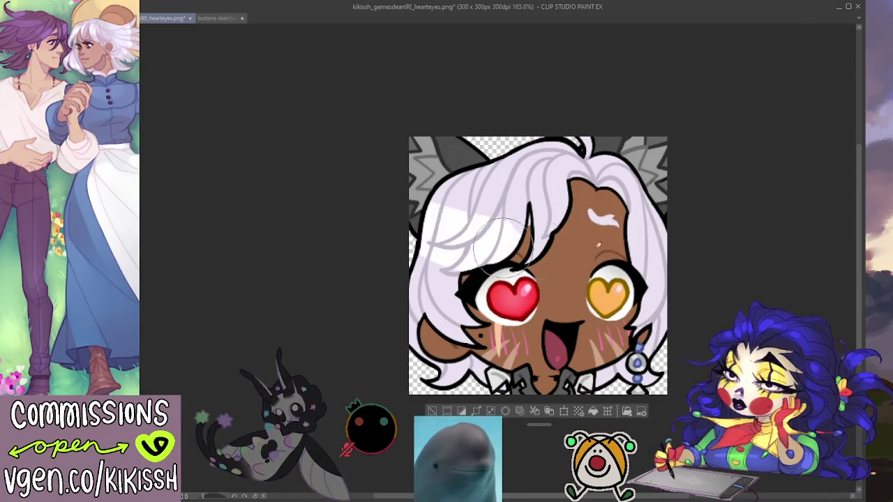
pyautogui.hotkey('ctrl', 'z')
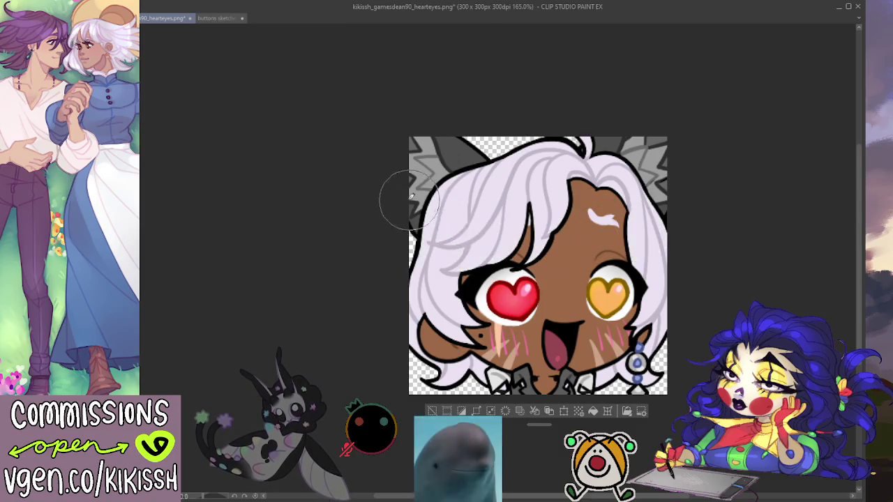
pyautogui.hotkey('ctrl', 'y')
pyautogui.hotkey('ctrl', 'z')
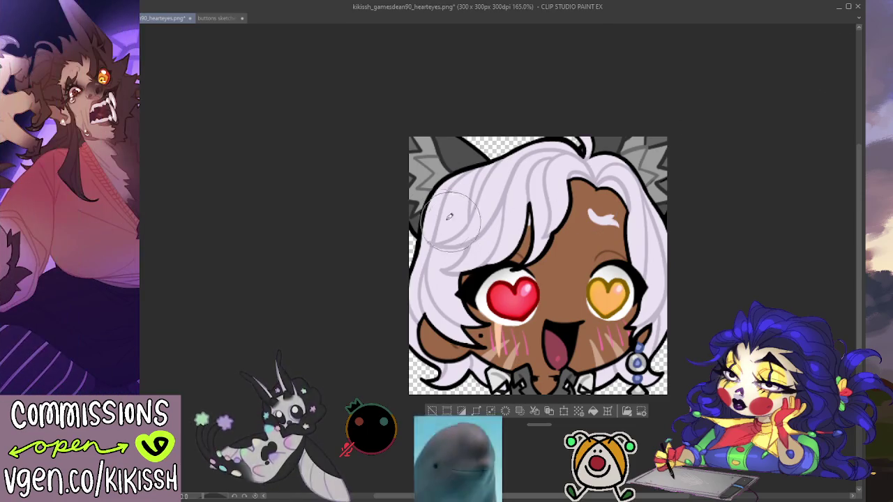
# - Shade the white hair near the face with soft lavender airbrush and save the file
pyautogui.moveTo(447, 206); pyautogui.dragTo(513, 255)
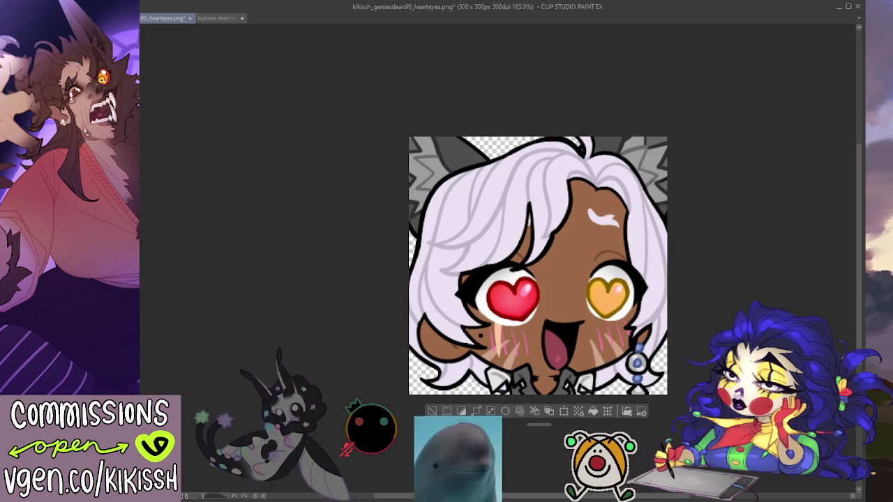
pyautogui.hotkey('ctrl', 'z')
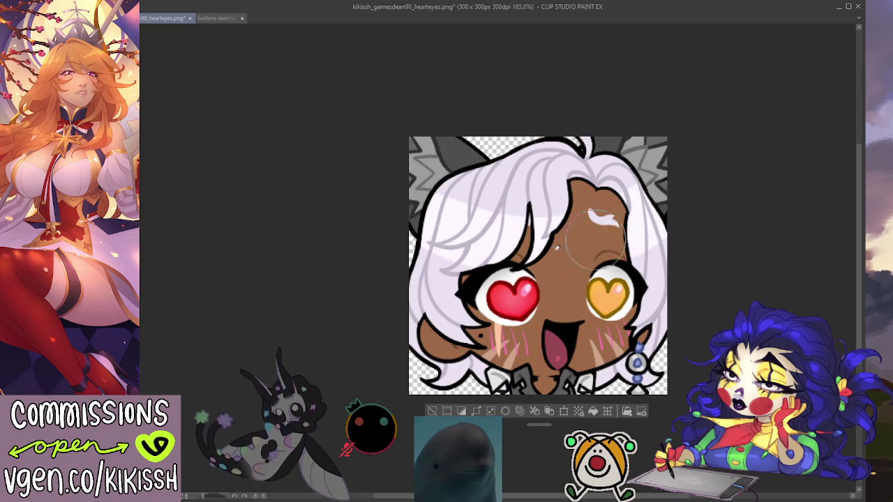
pyautogui.moveTo(507, 239); pyautogui.dragTo(433, 202)
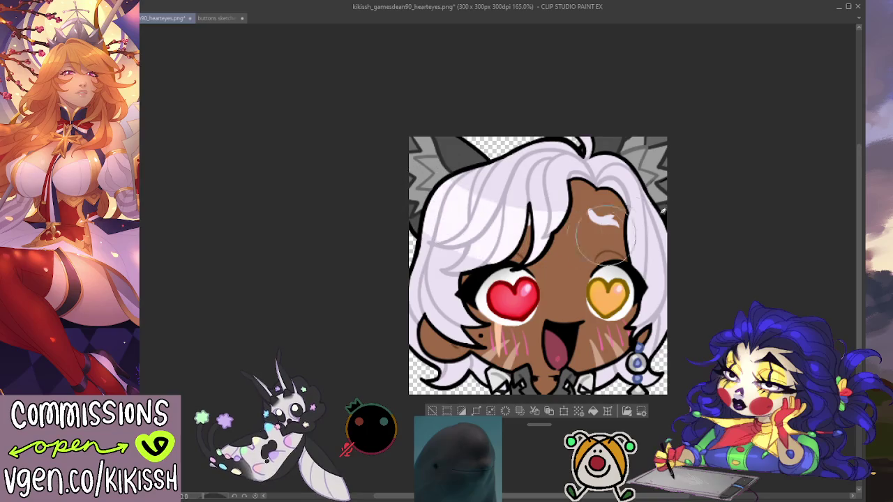
pyautogui.moveTo(708, 250); pyautogui.dragTo(730, 243)
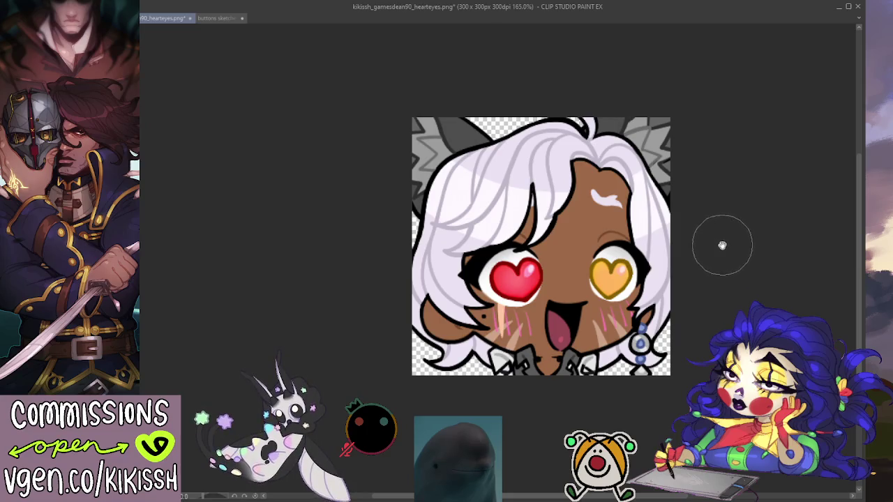
pyautogui.moveTo(726, 242); pyautogui.dragTo(727, 234)
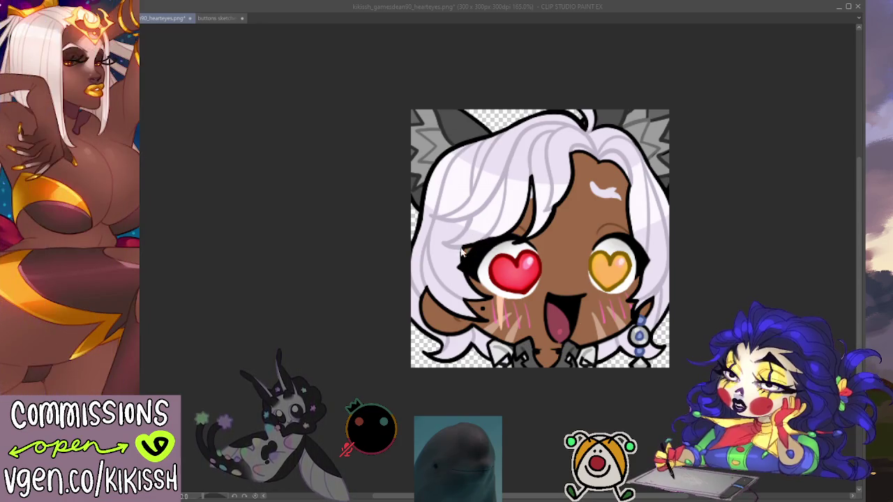
pyautogui.hotkey('ctrl', 's')
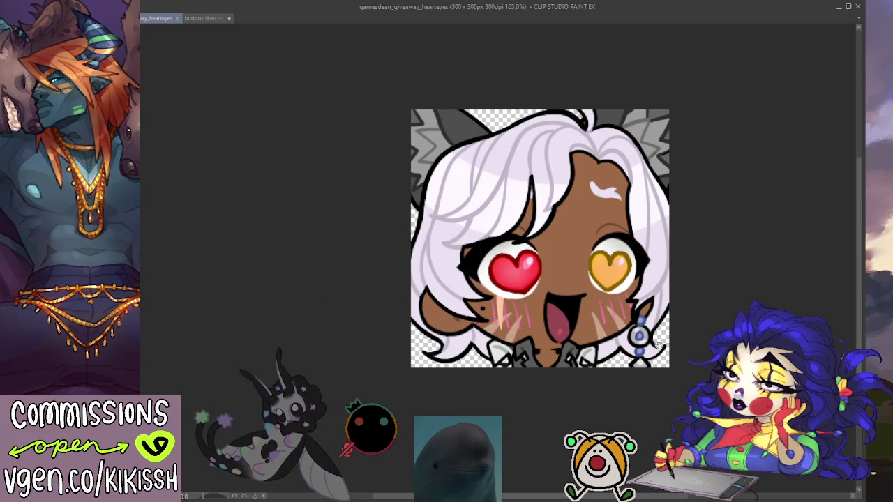
# - Review the emote at 100% then 165% zoom, and switch to the buttons sketches canvas
pyautogui.moveTo(702, 349); pyautogui.dragTo(709, 357)
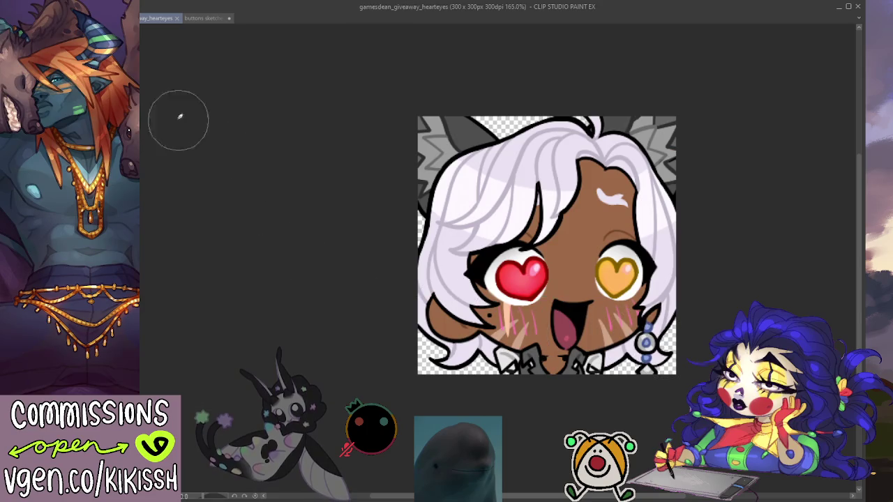
pyautogui.hotkey('ctrl', 'alt', '0')
pyautogui.moveTo(266, 169); pyautogui.dragTo(266, 175)
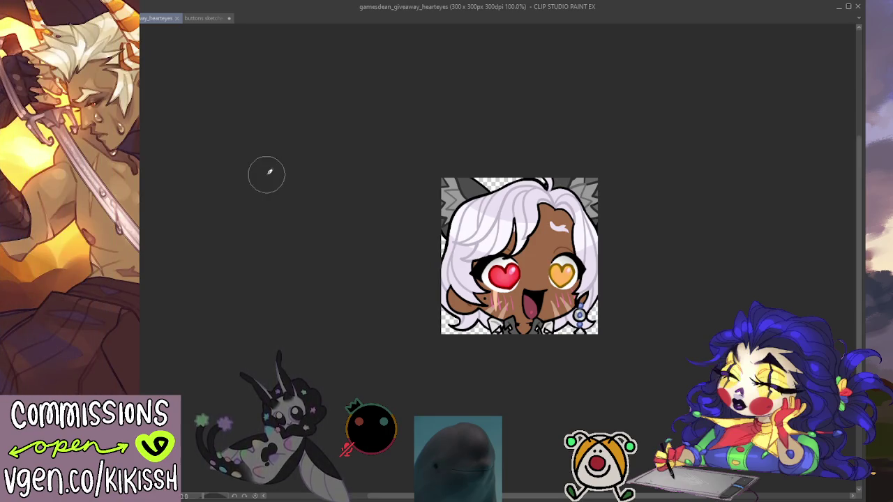
pyautogui.hotkey('ctrl', '+')
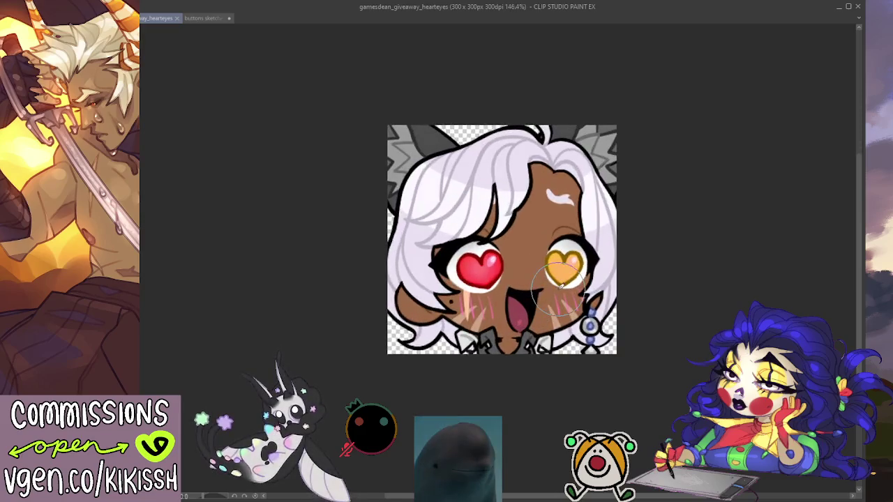
pyautogui.hotkey('ctrl', '+')
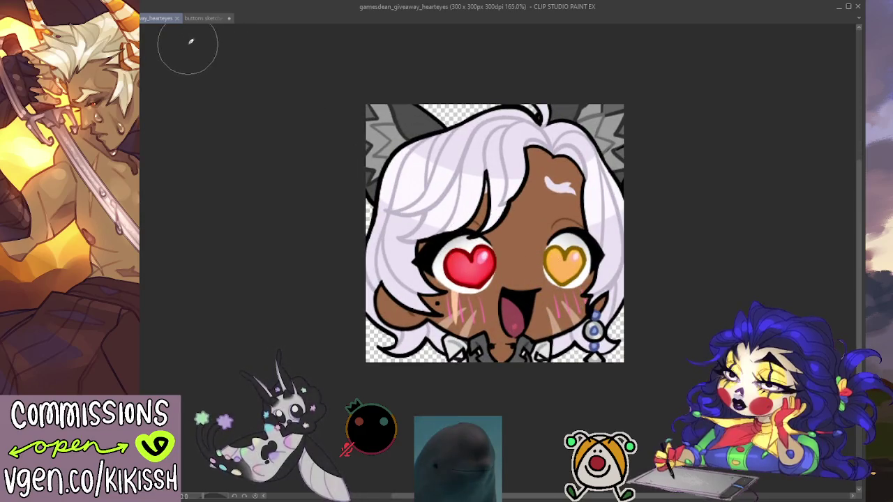
pyautogui.click(202, 22)
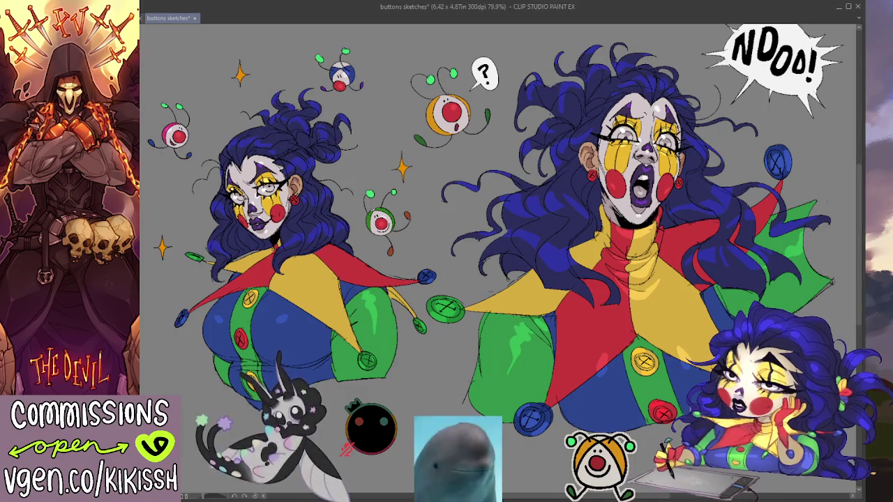
pyautogui.moveTo(688, 370); pyautogui.dragTo(686, 376)
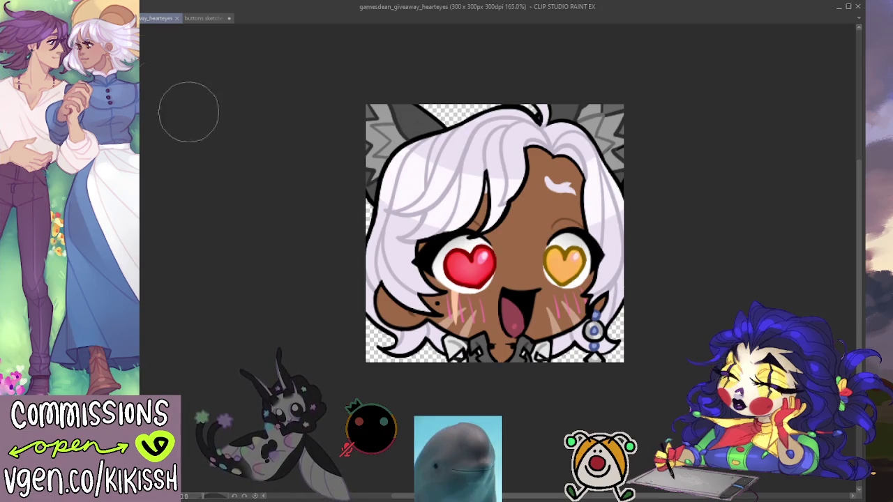
pyautogui.click(177, 19)
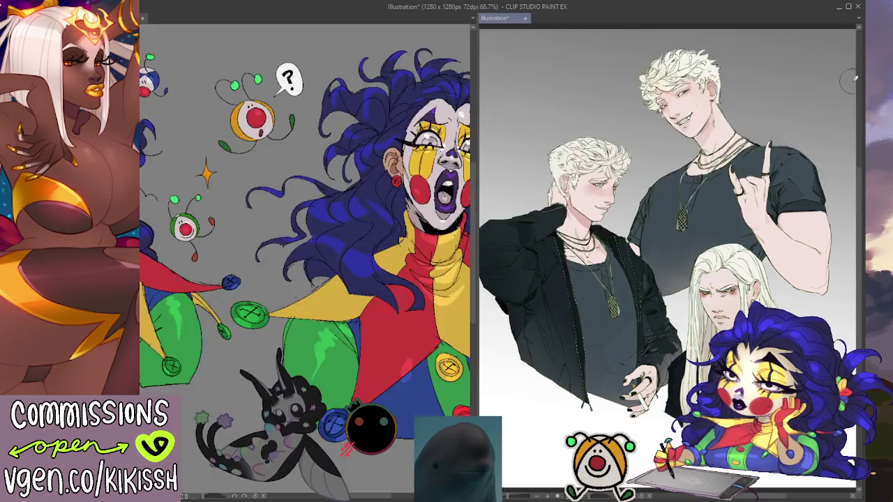
# - Widen the buttons sketches canvas by dragging the split-view divider to the right
pyautogui.scroll(3, 692, 154)
pyautogui.scroll(2, 693, 154)
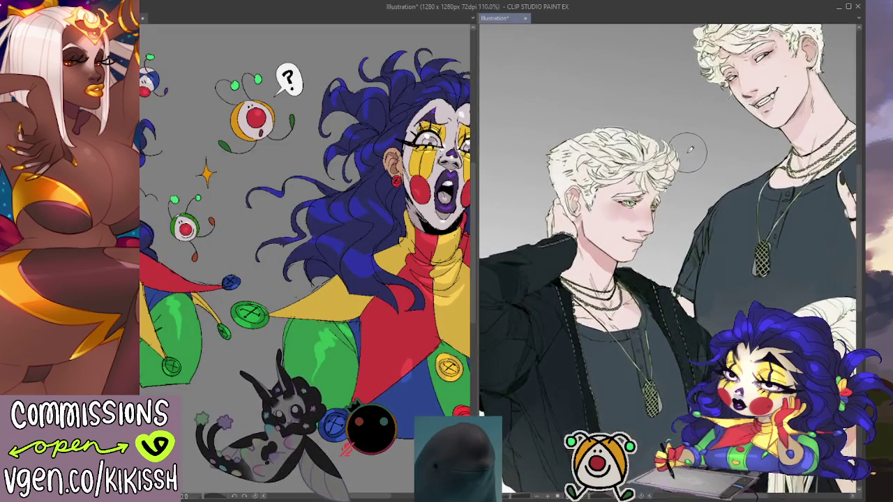
pyautogui.scroll(1, 691, 150)
pyautogui.scroll(1, 725, 188)
pyautogui.scroll(1, 754, 227)
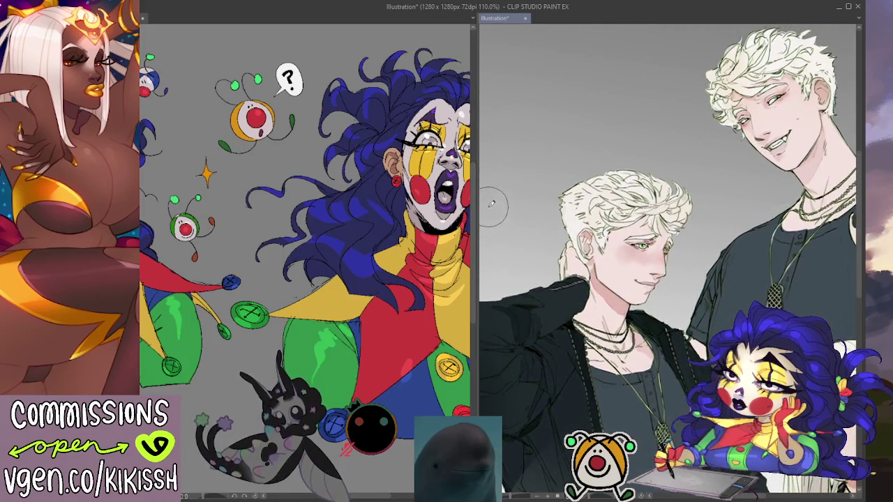
pyautogui.click(468, 203)
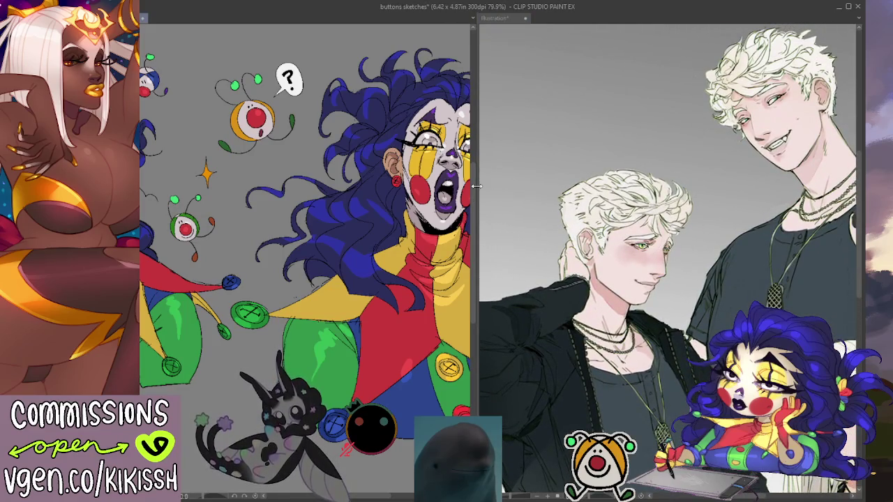
pyautogui.moveTo(476, 186); pyautogui.dragTo(721, 201)
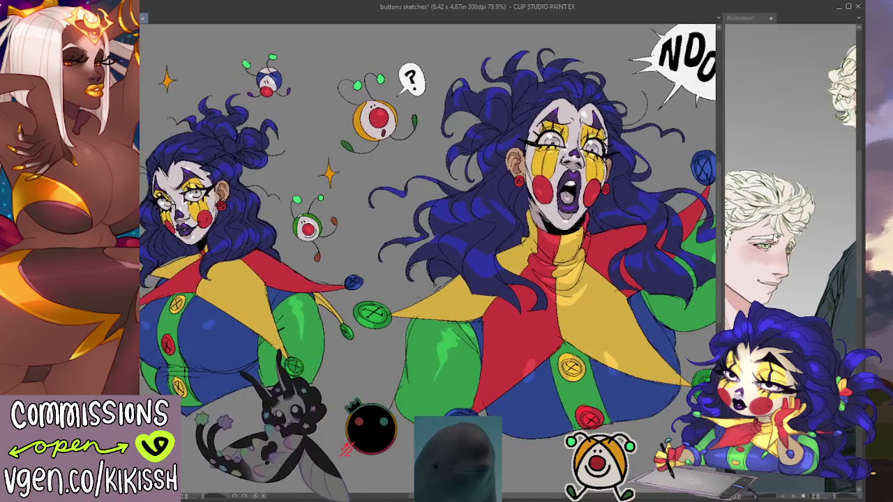
# - Inspect the Illustration's man, panning, zooming and tilting the view, then reactivate buttons sketches
pyautogui.click(768, 245)
pyautogui.moveTo(693, 259); pyautogui.dragTo(615, 176)
pyautogui.scroll(2, 795, 202)
pyautogui.scroll(2, 795, 202)
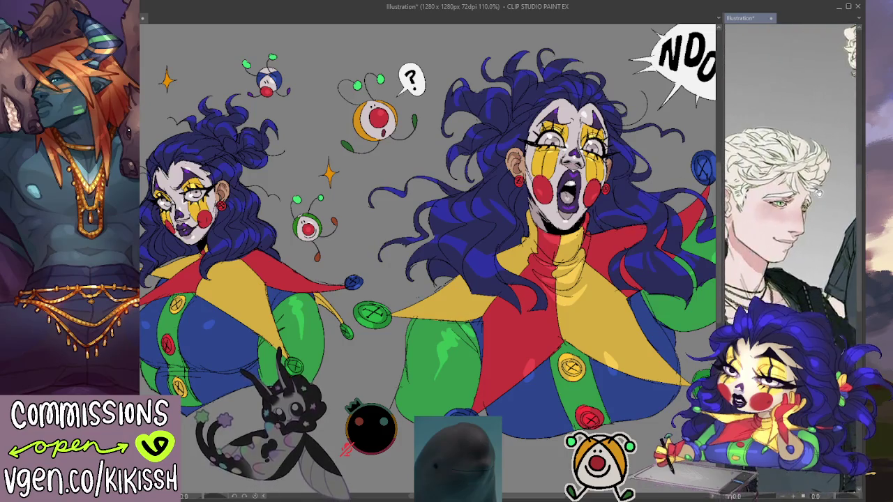
pyautogui.scroll(2, 796, 203)
pyautogui.scroll(1, 801, 199)
pyautogui.moveTo(800, 199)
pyautogui.mouseDown()
pyautogui.moveTo(746, 282)
pyautogui.moveTo(803, 249)
pyautogui.moveTo(788, 293)
pyautogui.mouseUp()
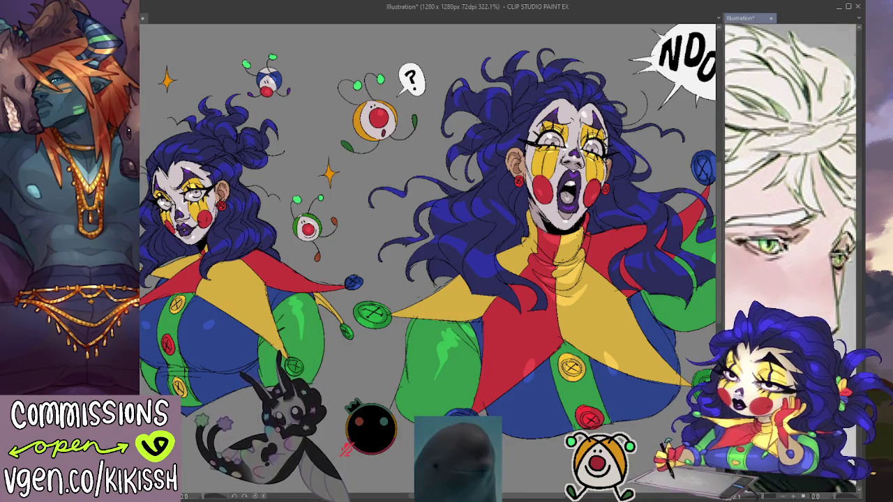
pyautogui.scroll(-5, 798, 237)
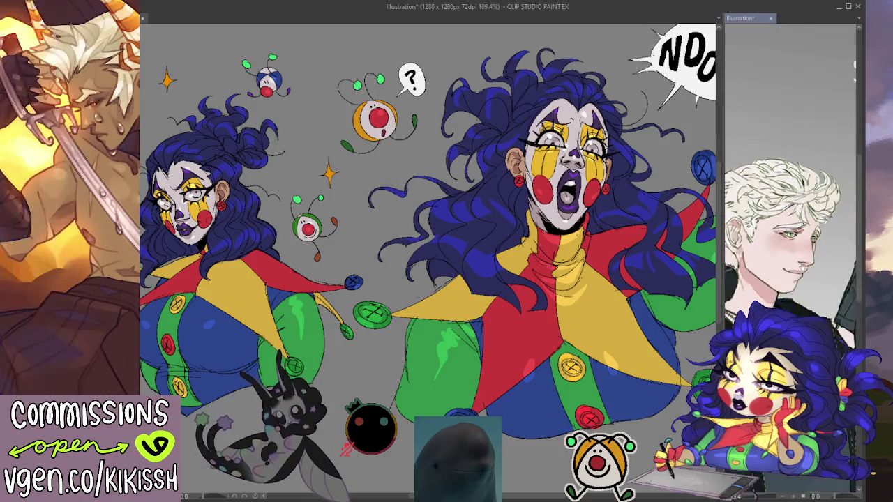
pyautogui.scroll(-1, 791, 209)
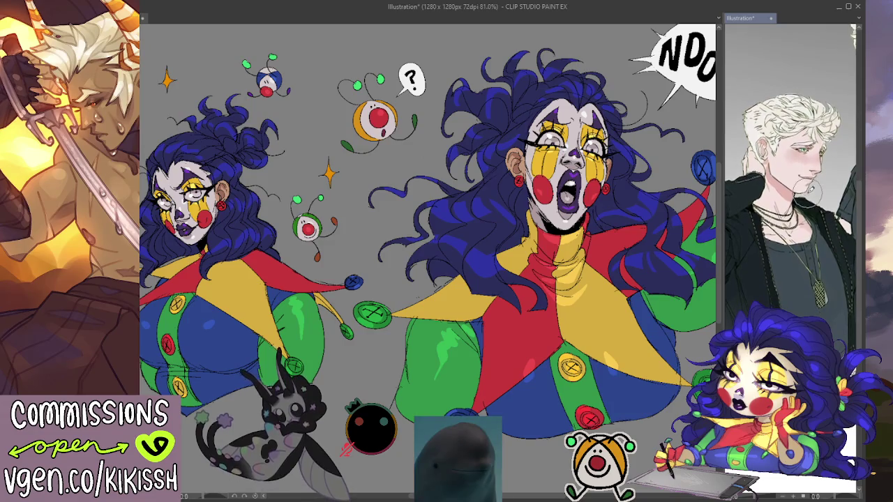
pyautogui.scroll(2, 817, 244)
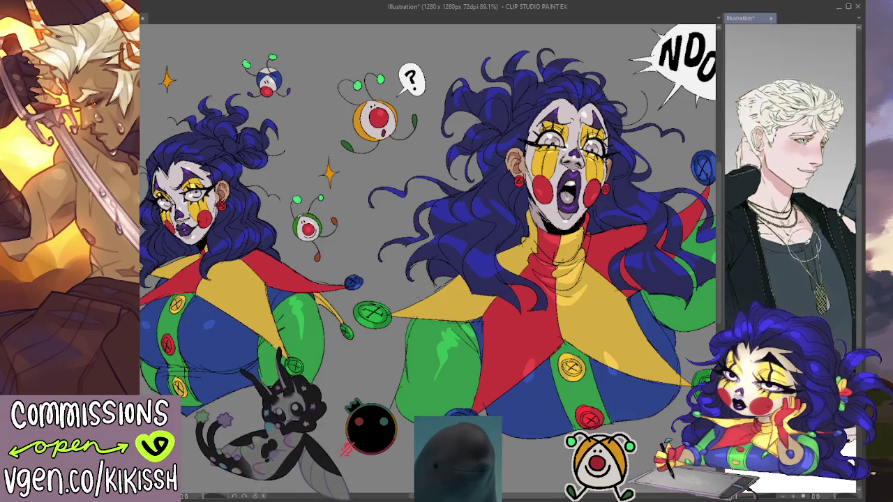
pyautogui.scroll(-1, 808, 267)
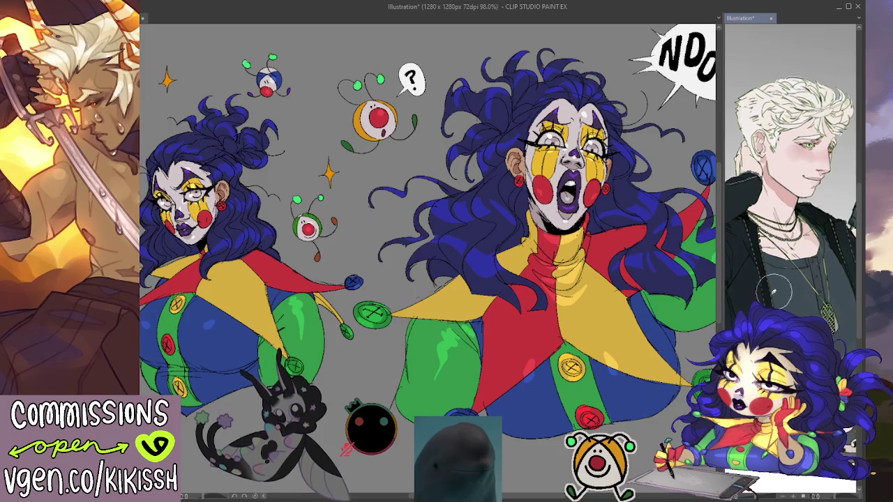
pyautogui.click(590, 342)
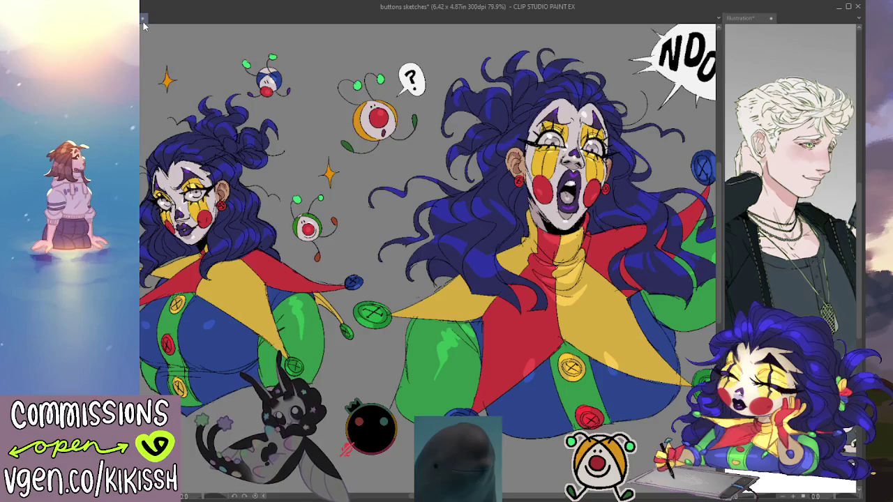
# - Save the buttons sketches file and bring up the raspy doodle 2 fox-girl canvas
pyautogui.hotkey('ctrl', 's')
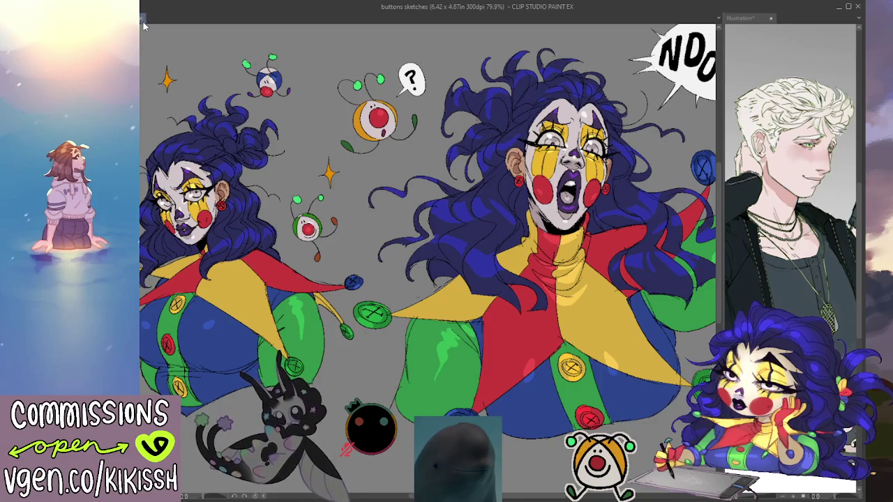
pyautogui.hotkey('alt', 'Tab')
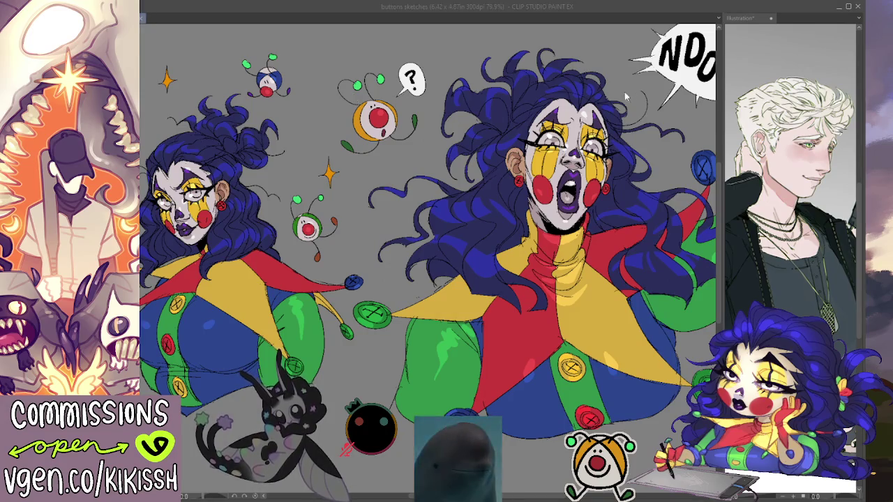
pyautogui.click(208, 23)
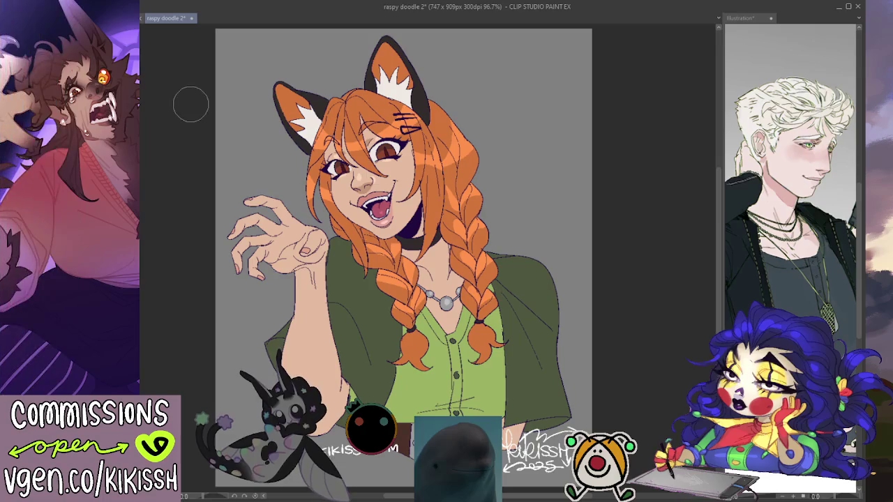
# - Save the faded fox-girl canvas under the new name 'katie doodle'
pyautogui.click(189, 369)
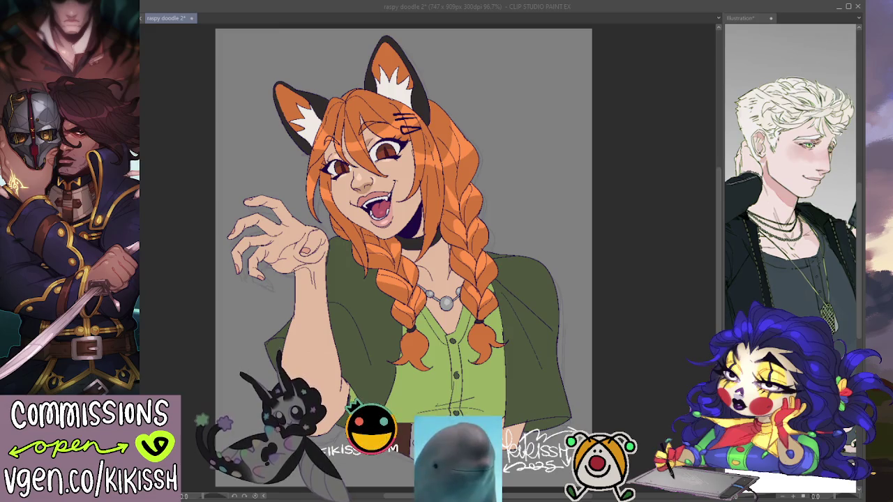
pyautogui.press('Return')
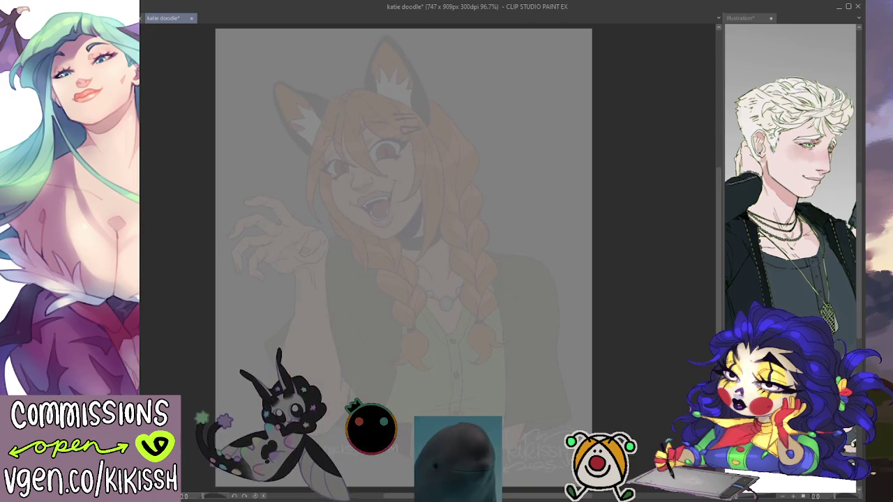
pyautogui.scroll(2, 365, 239)
pyautogui.moveTo(367, 241)
pyautogui.mouseDown()
pyautogui.moveTo(422, 201)
pyautogui.moveTo(432, 292)
pyautogui.mouseUp()
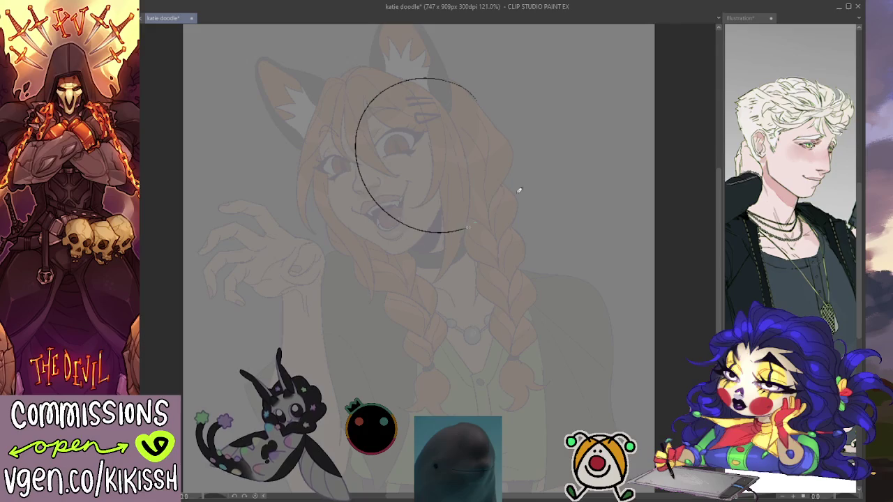
pyautogui.press('p')
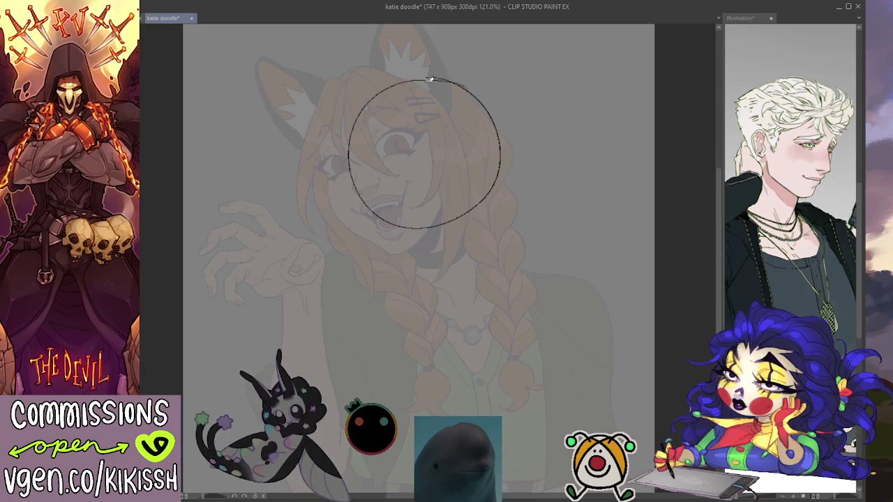
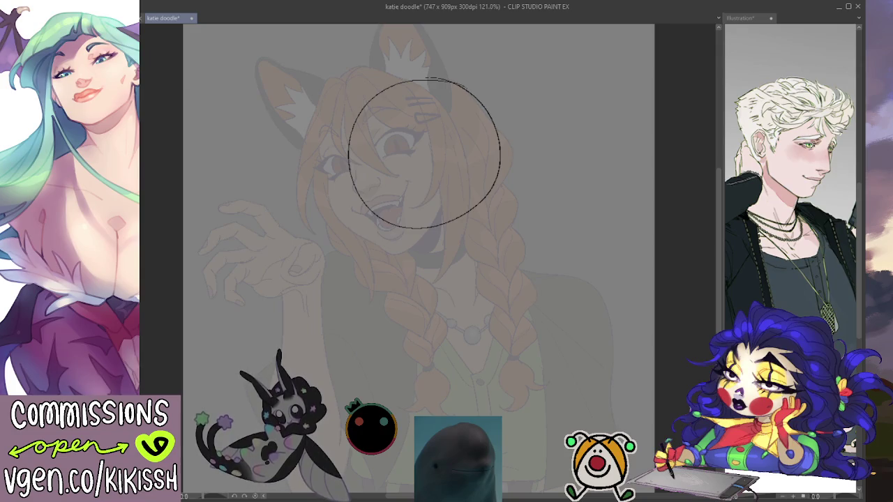
# - Check the Illustration reference, then undo the last stroke on katie doodle
pyautogui.hotkey('ctrl', 'Tab')
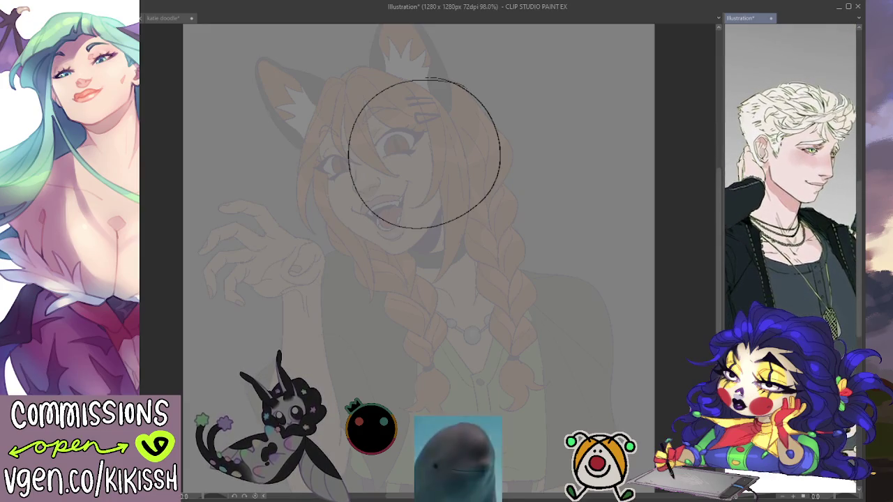
pyautogui.hotkey('ctrl', 'Tab')
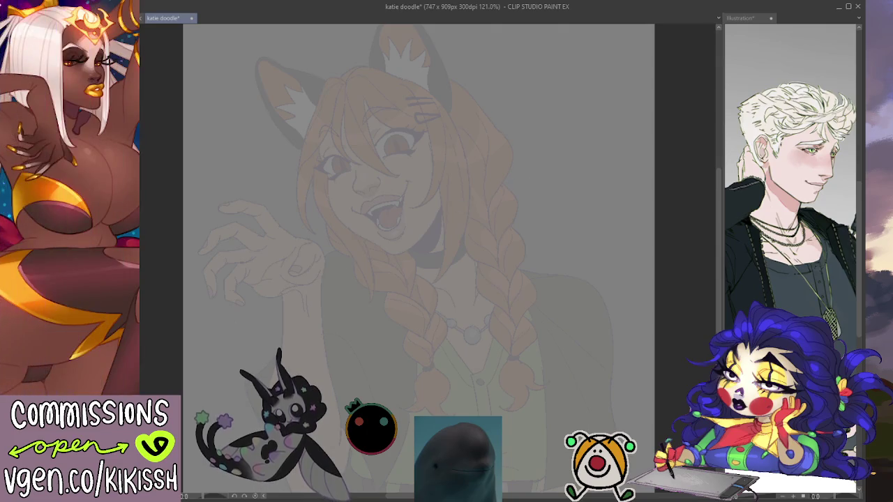
pyautogui.hotkey('ctrl', 'z')
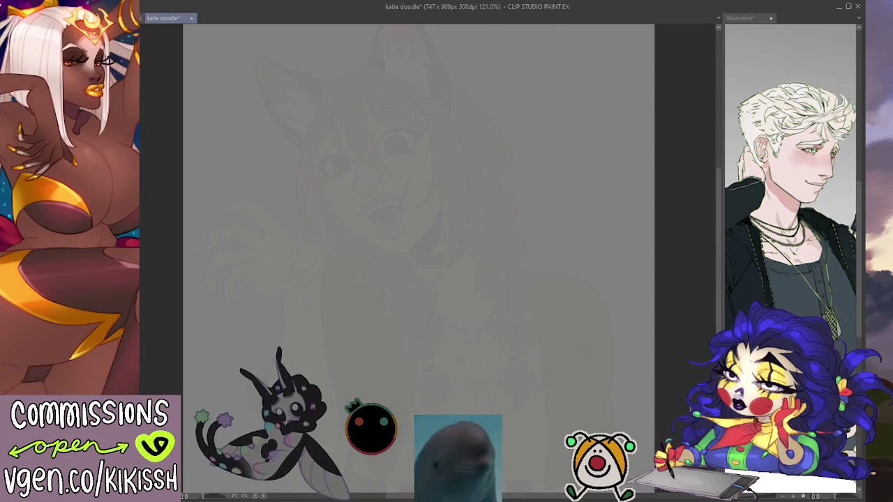
# - Redraw the head circle and curved centre line, retrying the jaw and cheek strokes
pyautogui.hotkey('ctrl', 'z')
pyautogui.moveTo(470, 146)
pyautogui.mouseDown()
pyautogui.moveTo(384, 149)
pyautogui.moveTo(436, 129)
pyautogui.mouseUp()
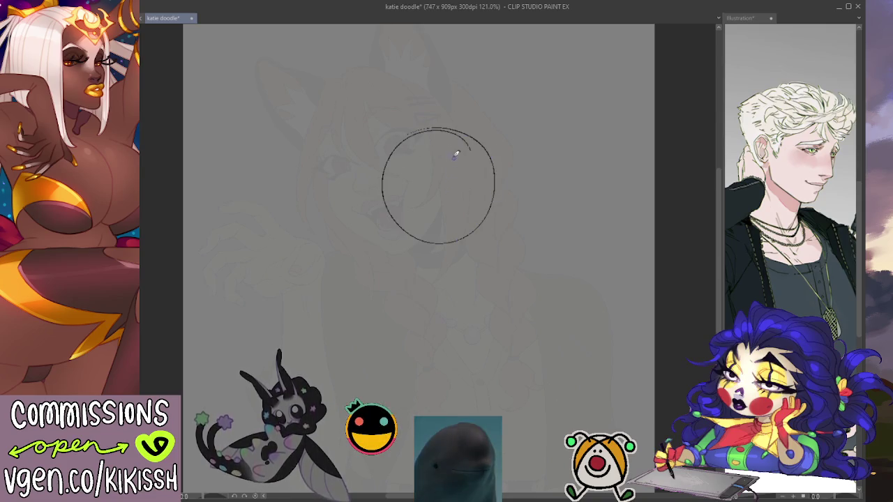
pyautogui.hotkey('ctrl', 'z')
pyautogui.moveTo(454, 128); pyautogui.dragTo(466, 286)
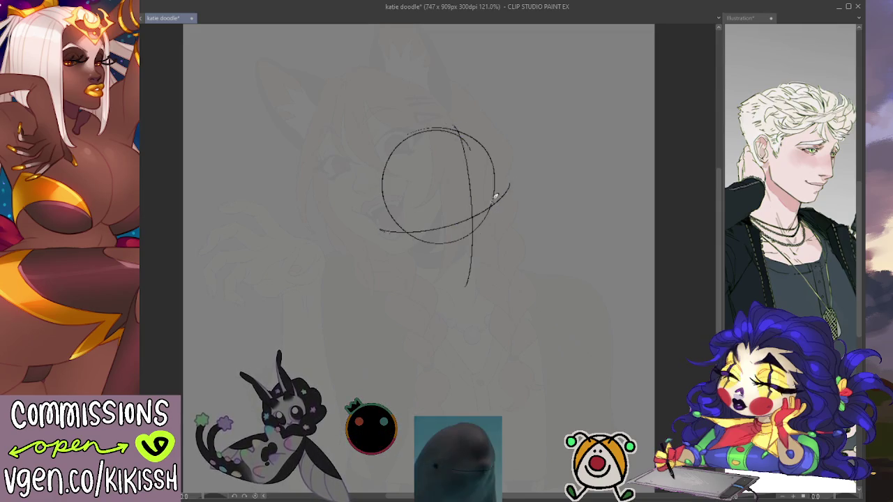
pyautogui.moveTo(505, 202); pyautogui.dragTo(489, 253)
pyautogui.hotkey('ctrl', 'z')
pyautogui.moveTo(500, 191); pyautogui.dragTo(479, 288)
pyautogui.hotkey('ctrl', 'z')
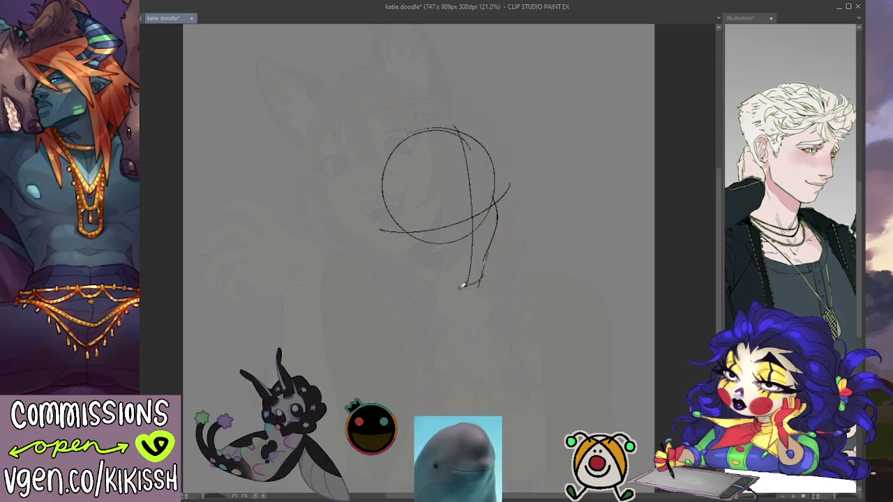
pyautogui.moveTo(496, 233)
pyautogui.mouseDown()
pyautogui.moveTo(484, 276)
pyautogui.moveTo(465, 284)
pyautogui.moveTo(402, 224)
pyautogui.moveTo(413, 259)
pyautogui.mouseUp()
pyautogui.hotkey('ctrl', 'z')
pyautogui.hotkey('ctrl', 'z')
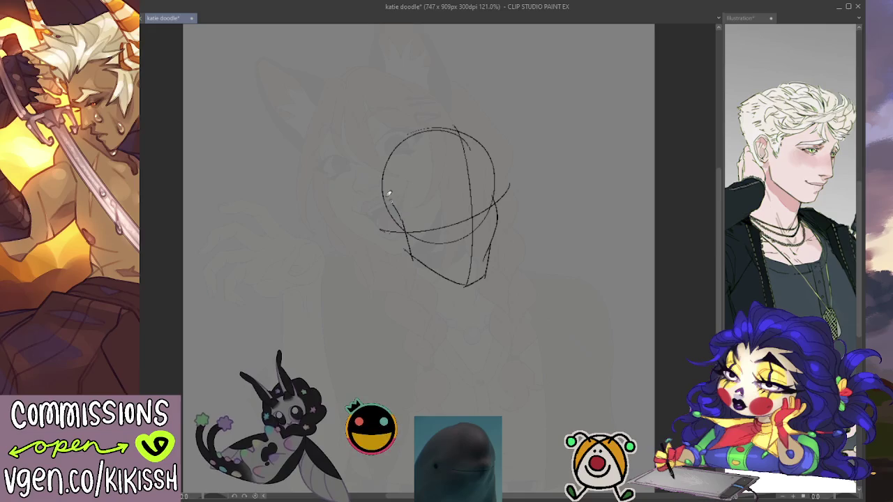
# - Add an ear on the left of the head and start both eyes
pyautogui.hotkey('ctrl', 'z')
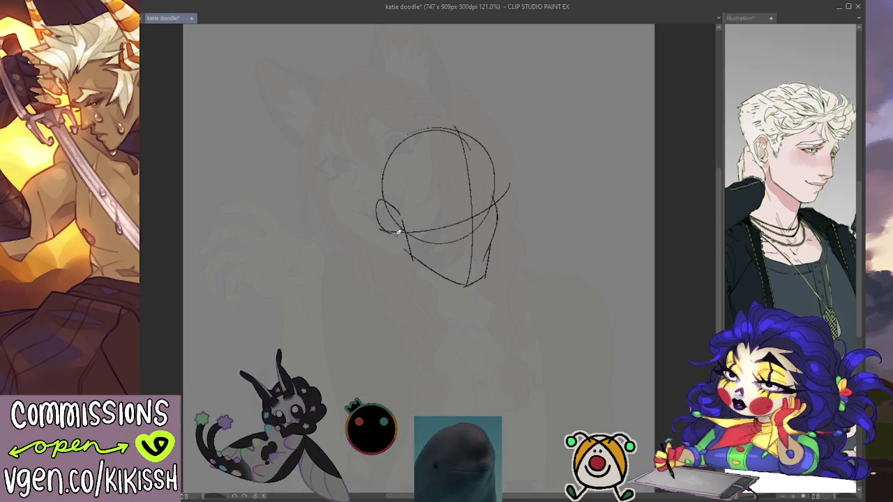
pyautogui.moveTo(394, 199)
pyautogui.mouseDown()
pyautogui.moveTo(379, 210)
pyautogui.moveTo(400, 239)
pyautogui.mouseUp()
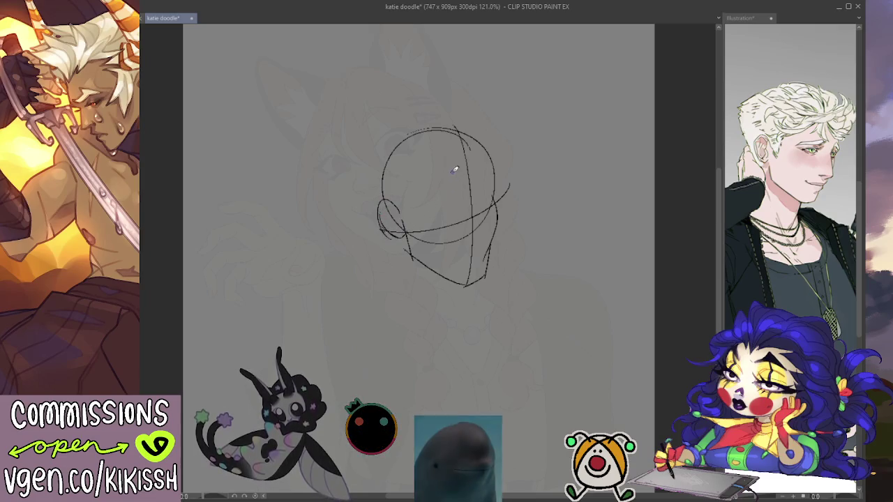
pyautogui.moveTo(425, 208)
pyautogui.mouseDown()
pyautogui.moveTo(452, 201)
pyautogui.moveTo(426, 208)
pyautogui.mouseUp()
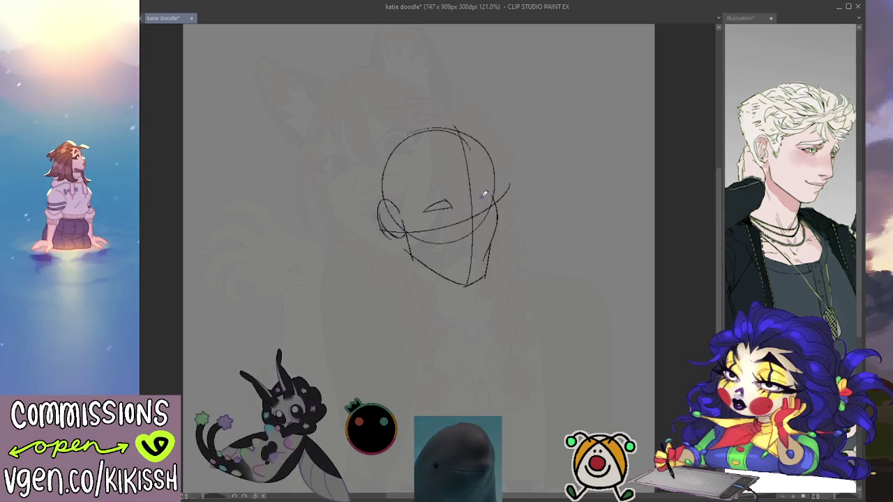
pyautogui.moveTo(482, 203); pyautogui.dragTo(493, 185)
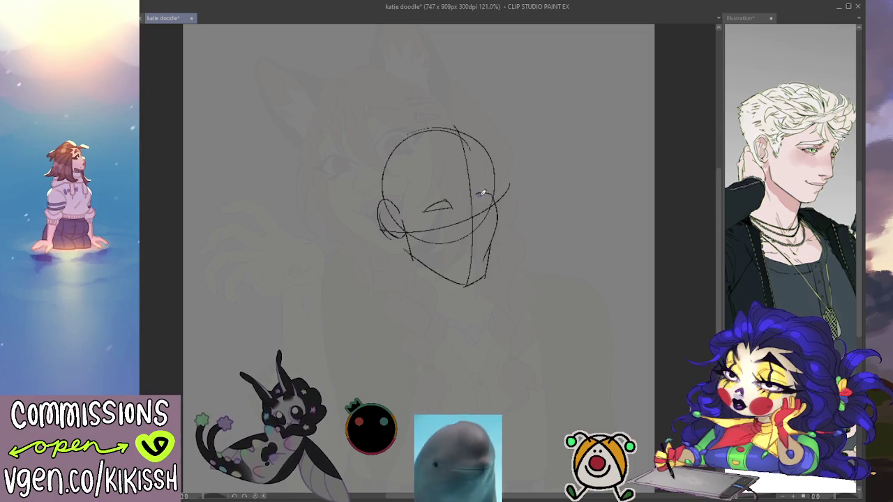
pyautogui.moveTo(477, 199); pyautogui.dragTo(497, 195)
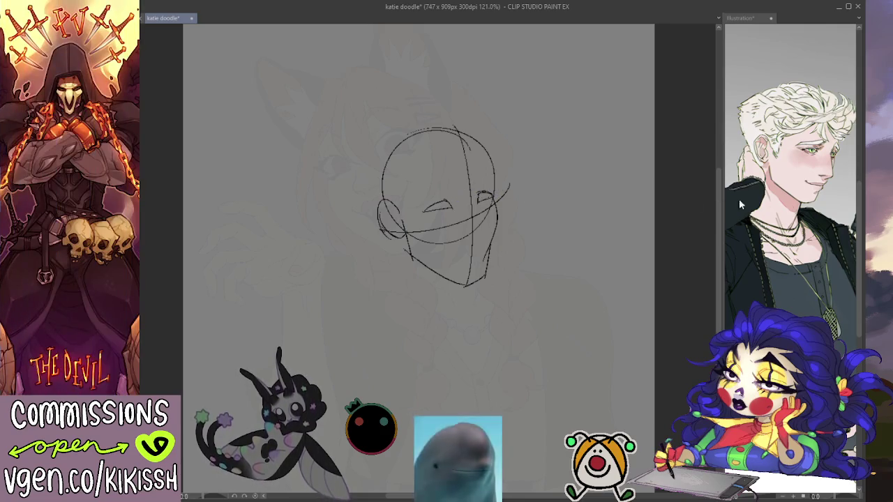
# - Compare with the Illustration reference, then refine the left eye and draw the right eye
pyautogui.click(789, 174)
pyautogui.scroll(-5, 789, 174)
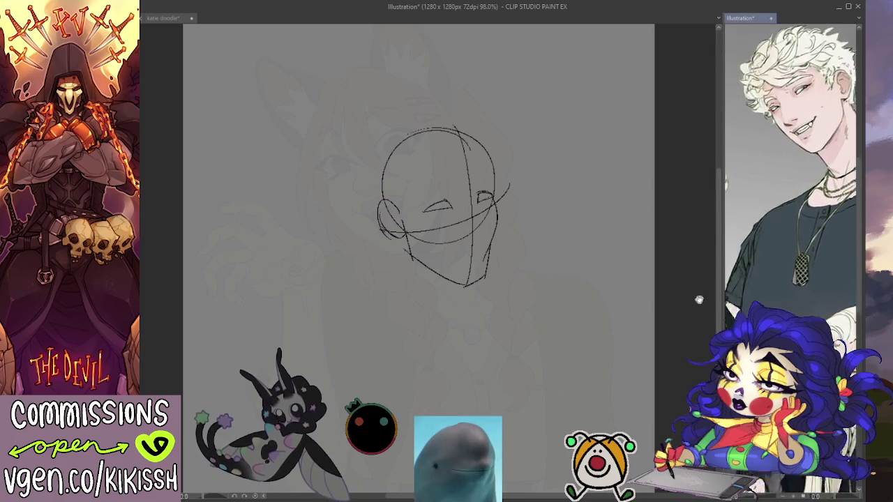
pyautogui.scroll(2, 783, 260)
pyautogui.scroll(-1, 783, 260)
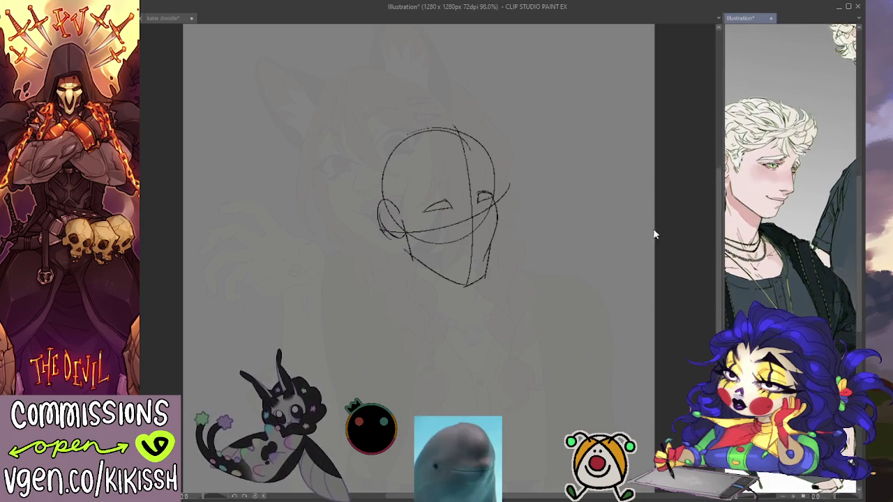
pyautogui.click(479, 200)
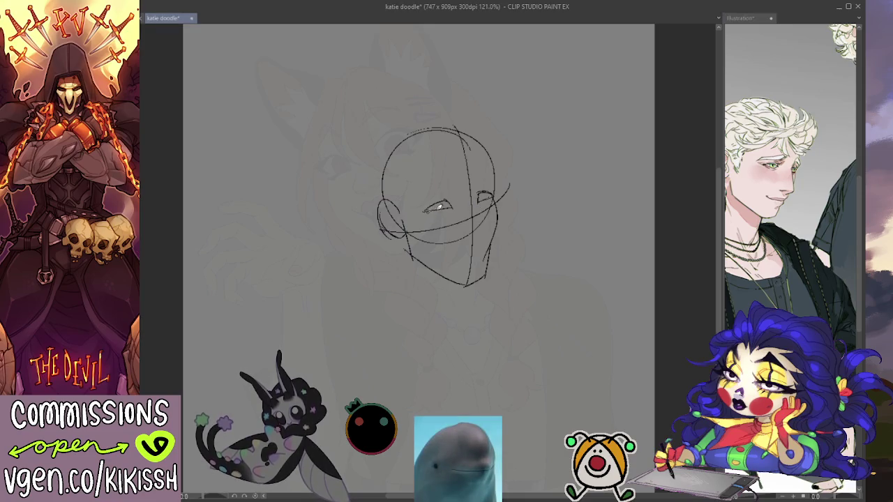
pyautogui.moveTo(424, 211); pyautogui.dragTo(454, 208)
pyautogui.moveTo(427, 210); pyautogui.dragTo(452, 210)
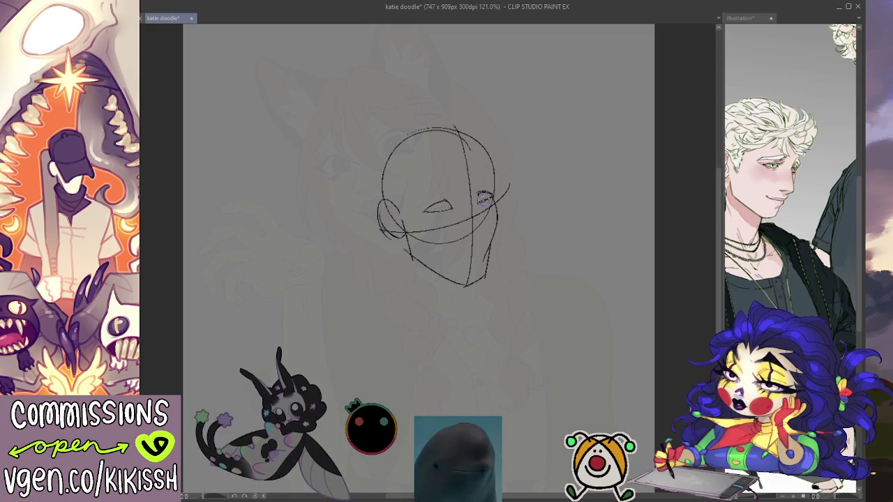
pyautogui.moveTo(479, 198)
pyautogui.mouseDown()
pyautogui.moveTo(492, 196)
pyautogui.moveTo(469, 215)
pyautogui.mouseUp()
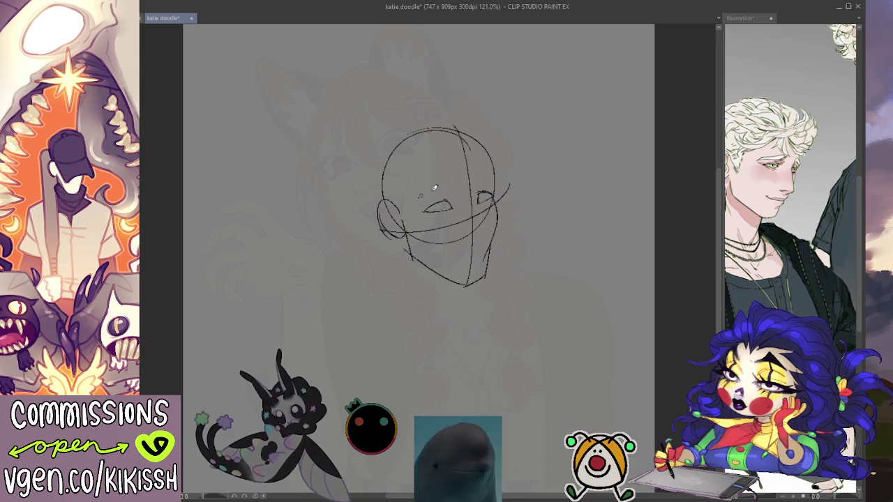
# - Add an upper lid on the left eye and angled brows over both eyes
pyautogui.moveTo(418, 198); pyautogui.dragTo(461, 191)
pyautogui.click(750, 17)
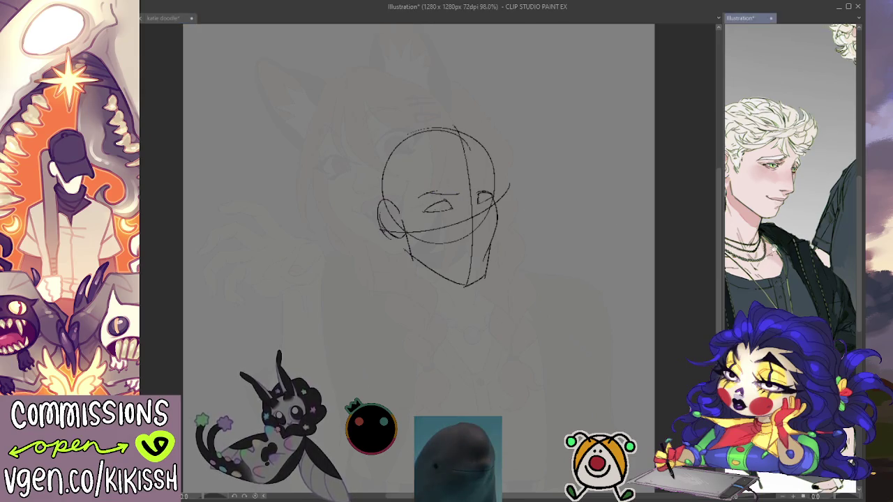
pyautogui.scroll(-5, 789, 209)
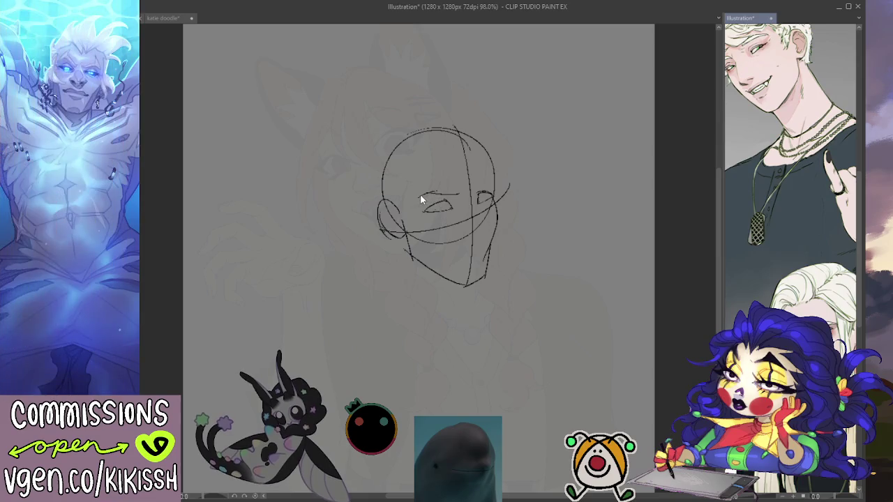
pyautogui.click(423, 195)
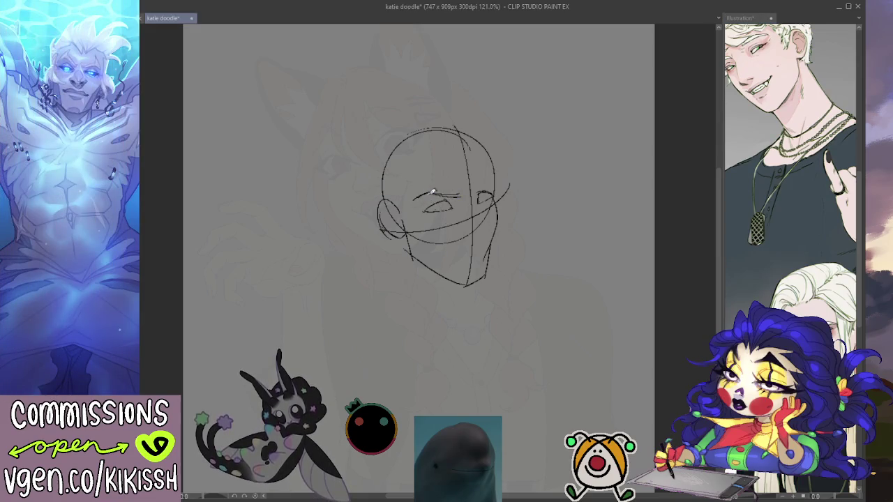
pyautogui.moveTo(413, 198); pyautogui.dragTo(452, 186)
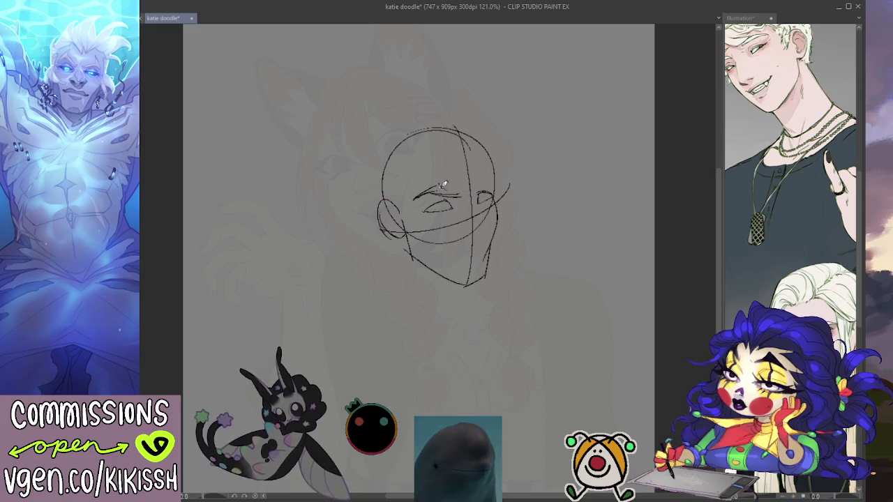
pyautogui.moveTo(478, 196); pyautogui.dragTo(493, 187)
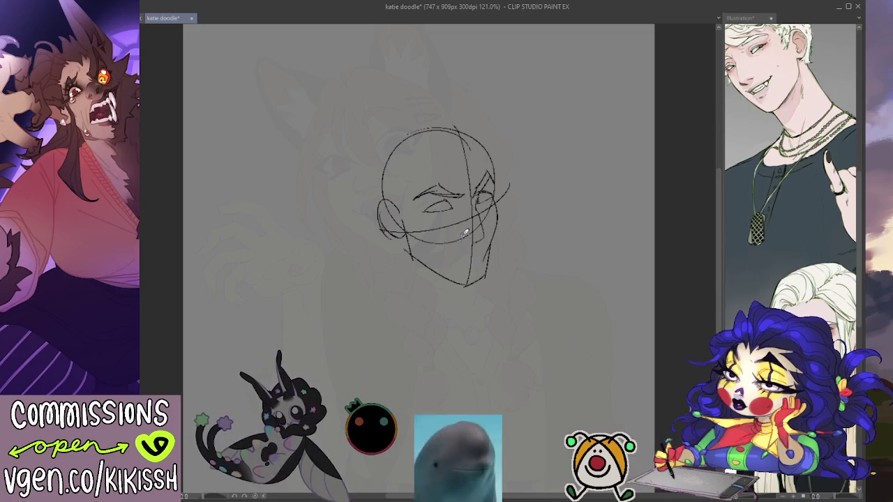
# - Sketch the mouth line, a jaw stroke beside it and the smirk's lower lip
pyautogui.moveTo(461, 236); pyautogui.dragTo(481, 239)
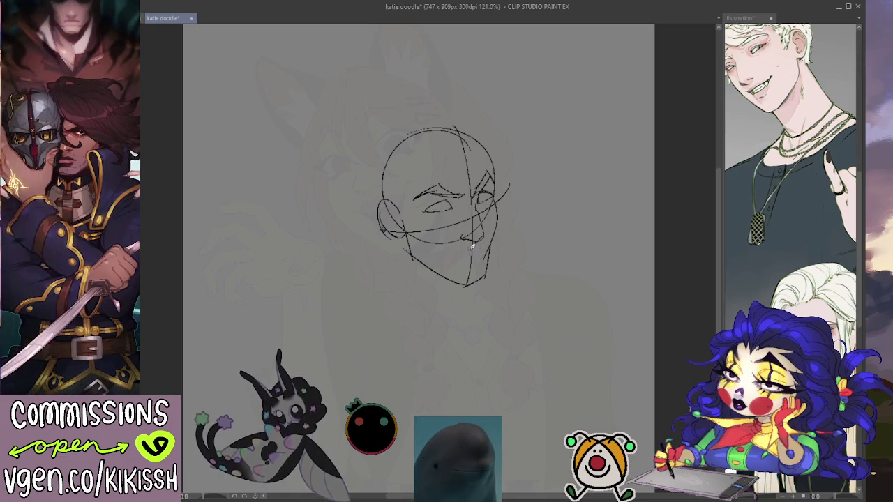
pyautogui.moveTo(440, 254); pyautogui.dragTo(453, 253)
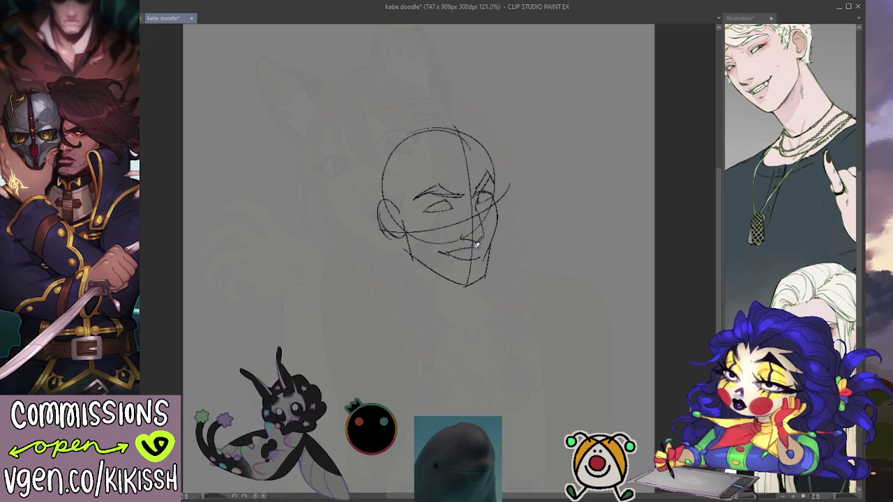
pyautogui.moveTo(481, 241); pyautogui.dragTo(483, 250)
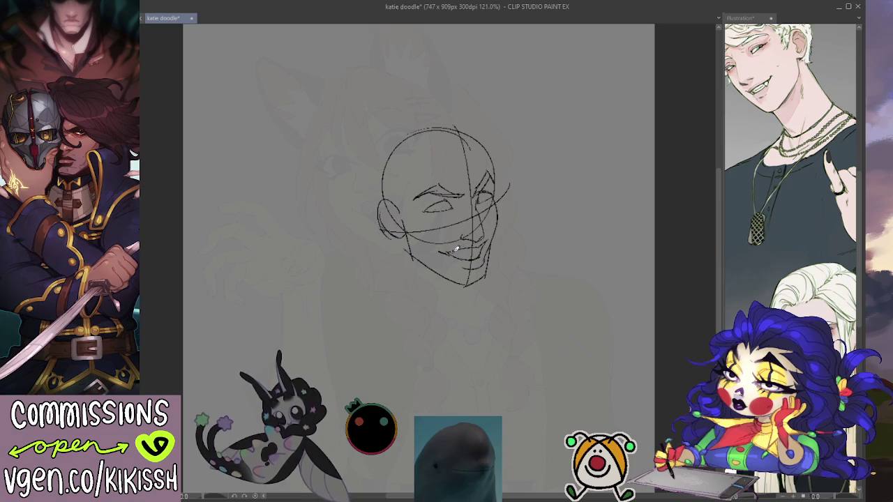
pyautogui.moveTo(460, 251); pyautogui.dragTo(480, 246)
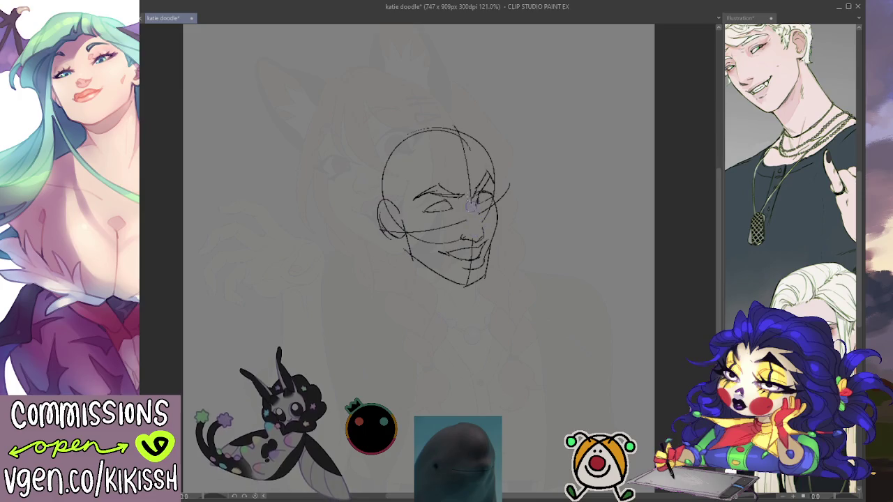
# - Erase lower-face construction lines, refine the lip, darken the jaw and lasso the mouth
pyautogui.moveTo(468, 223); pyautogui.dragTo(419, 232)
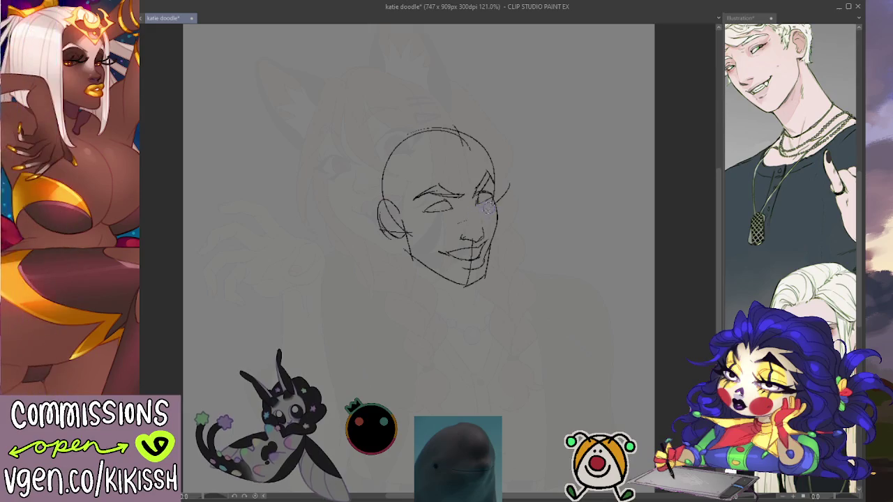
pyautogui.moveTo(467, 242); pyautogui.dragTo(473, 254)
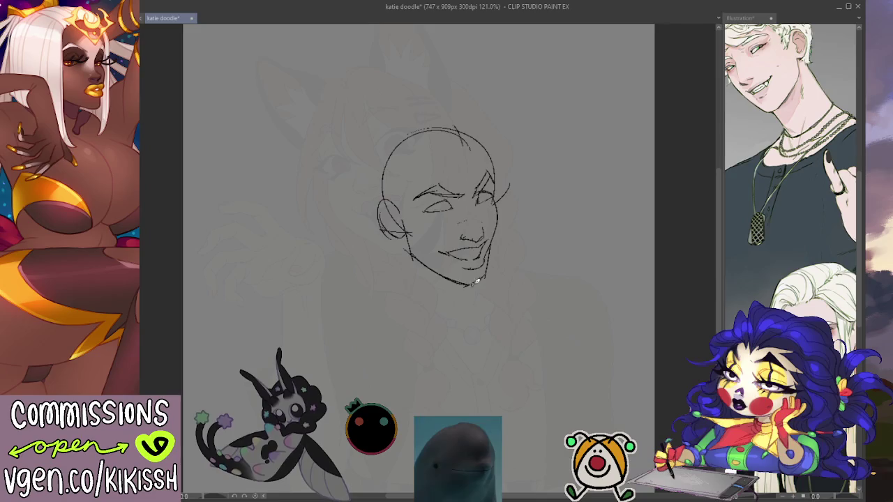
pyautogui.moveTo(418, 259)
pyautogui.mouseDown()
pyautogui.moveTo(470, 281)
pyautogui.moveTo(490, 271)
pyautogui.mouseUp()
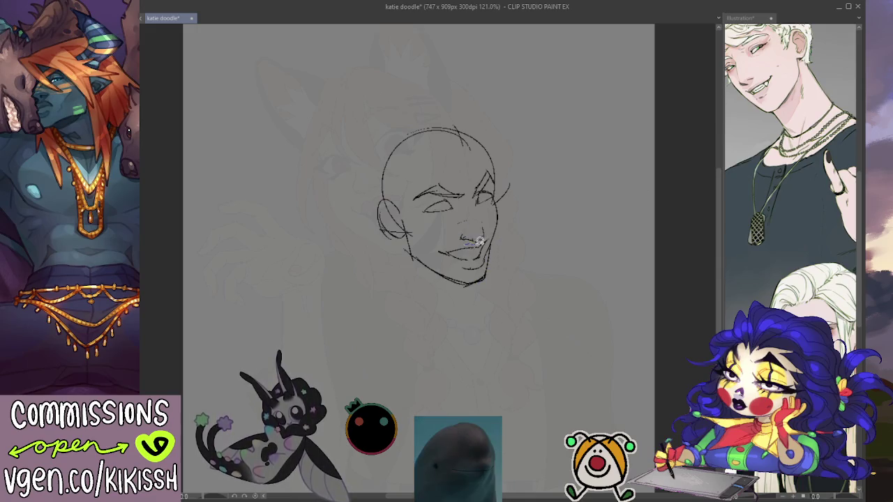
pyautogui.moveTo(490, 221); pyautogui.dragTo(487, 225)
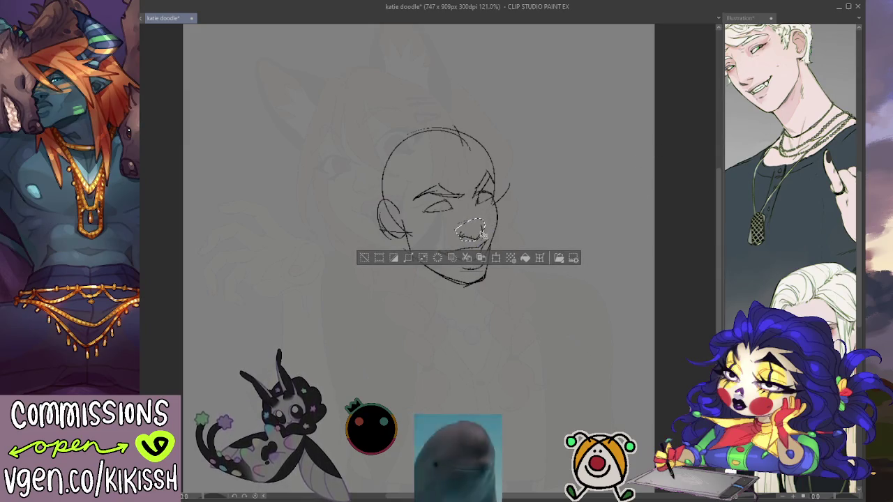
# - Deselect the mouth area and draw the jawline below the chin
pyautogui.hotkey('ctrl', 'd')
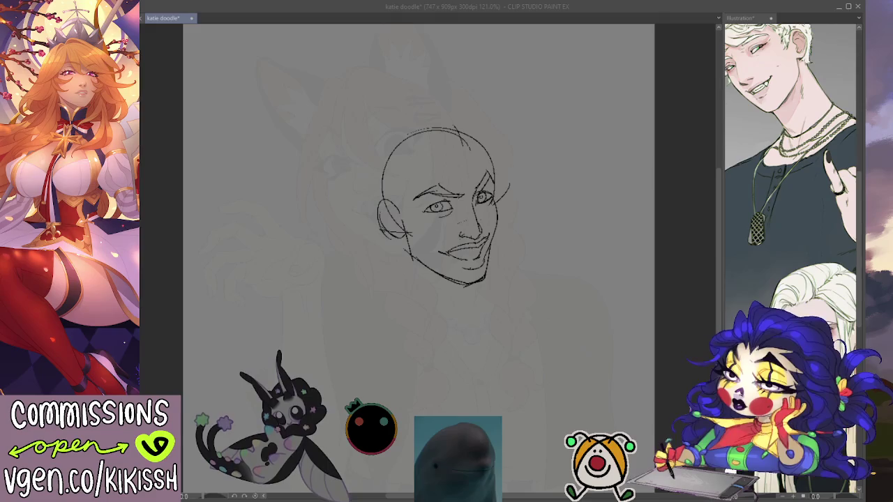
pyautogui.click(569, 244)
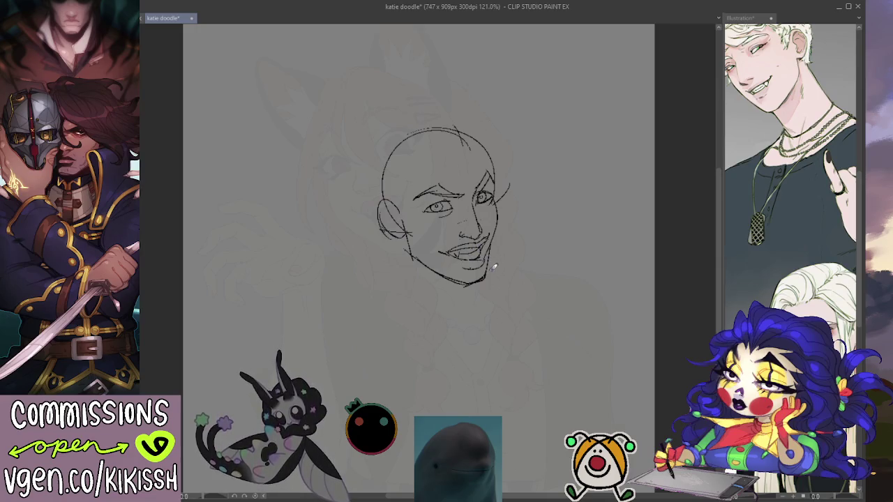
pyautogui.moveTo(441, 294)
pyautogui.mouseDown()
pyautogui.moveTo(488, 265)
pyautogui.moveTo(529, 273)
pyautogui.mouseUp()
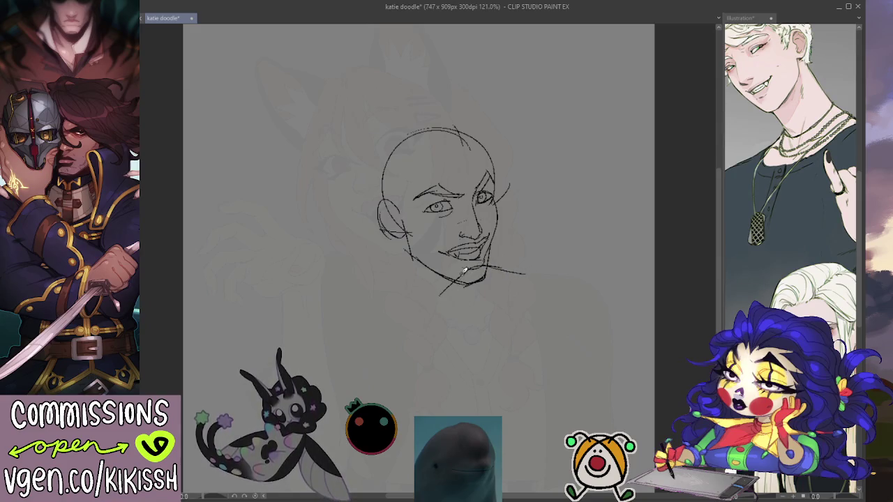
# - Sketch the arm rising from lower left to the chin with a rounded fingertip
pyautogui.moveTo(459, 278); pyautogui.dragTo(346, 399)
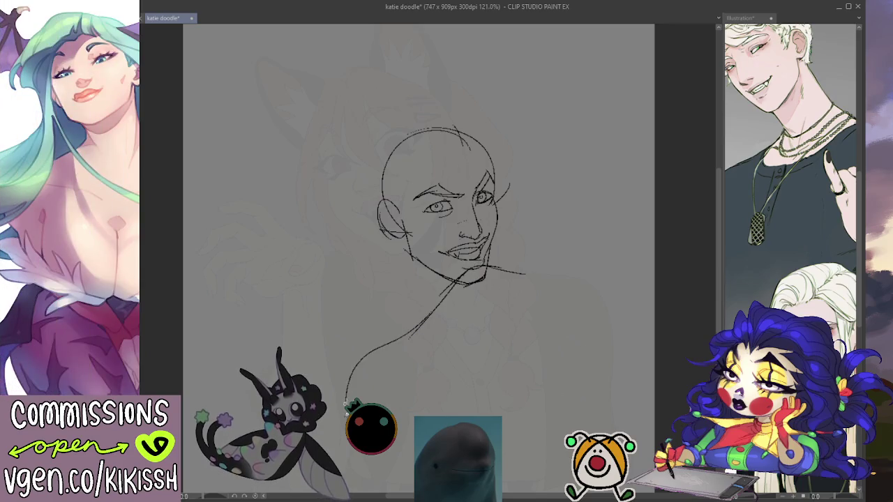
pyautogui.moveTo(417, 417)
pyautogui.mouseDown()
pyautogui.moveTo(483, 296)
pyautogui.moveTo(536, 276)
pyautogui.moveTo(533, 270)
pyautogui.mouseUp()
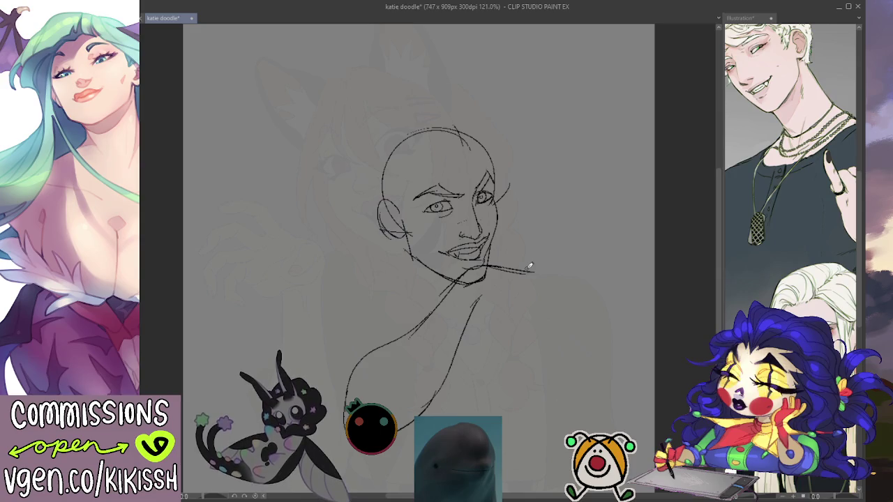
pyautogui.moveTo(534, 271)
pyautogui.mouseDown()
pyautogui.moveTo(549, 279)
pyautogui.moveTo(552, 297)
pyautogui.moveTo(539, 285)
pyautogui.mouseUp()
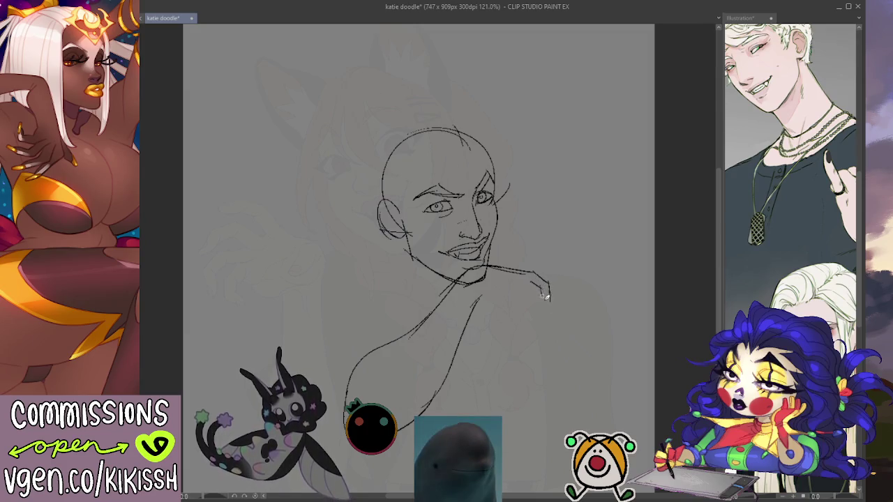
pyautogui.moveTo(550, 308)
pyautogui.mouseDown()
pyautogui.moveTo(552, 291)
pyautogui.moveTo(546, 312)
pyautogui.mouseUp()
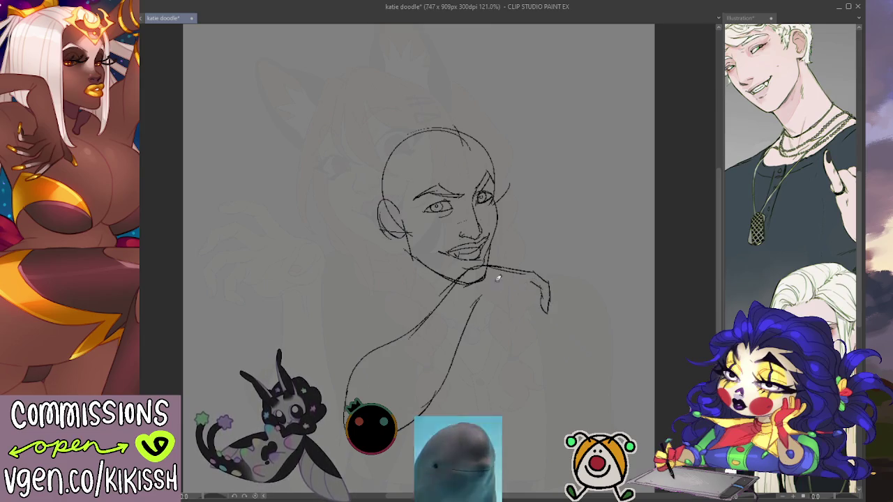
pyautogui.moveTo(485, 281)
pyautogui.mouseDown()
pyautogui.moveTo(515, 292)
pyautogui.moveTo(526, 285)
pyautogui.moveTo(545, 301)
pyautogui.moveTo(524, 303)
pyautogui.mouseUp()
pyautogui.hotkey('ctrl', 'z')
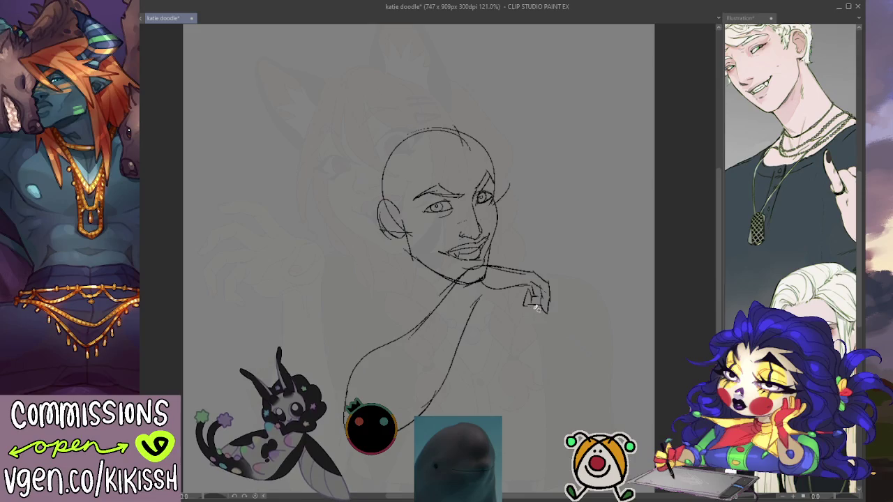
# - Add hand strokes, a wrist curve and finger lines, then lasso the hand
pyautogui.moveTo(526, 307); pyautogui.dragTo(522, 293)
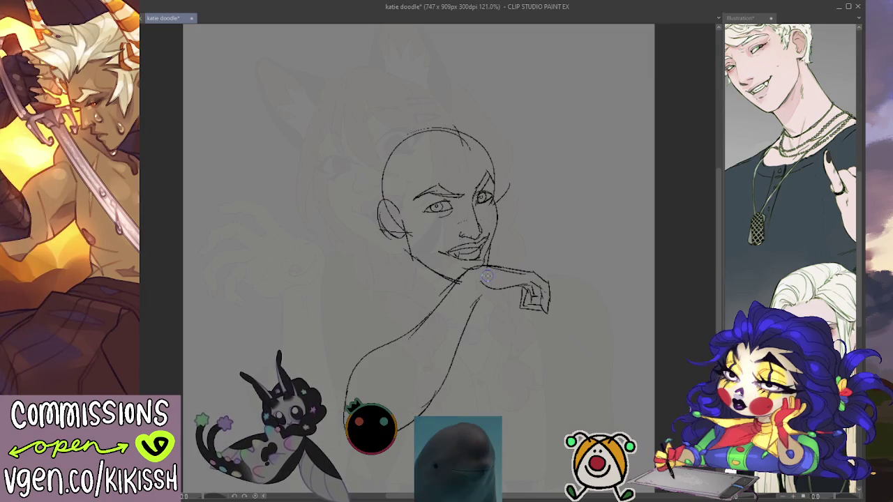
pyautogui.moveTo(483, 281); pyautogui.dragTo(530, 287)
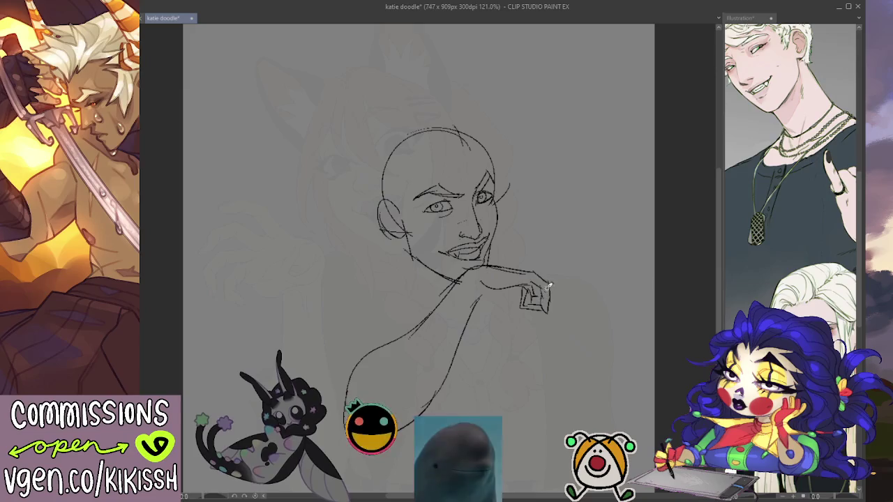
pyautogui.hotkey('ctrl', 'z')
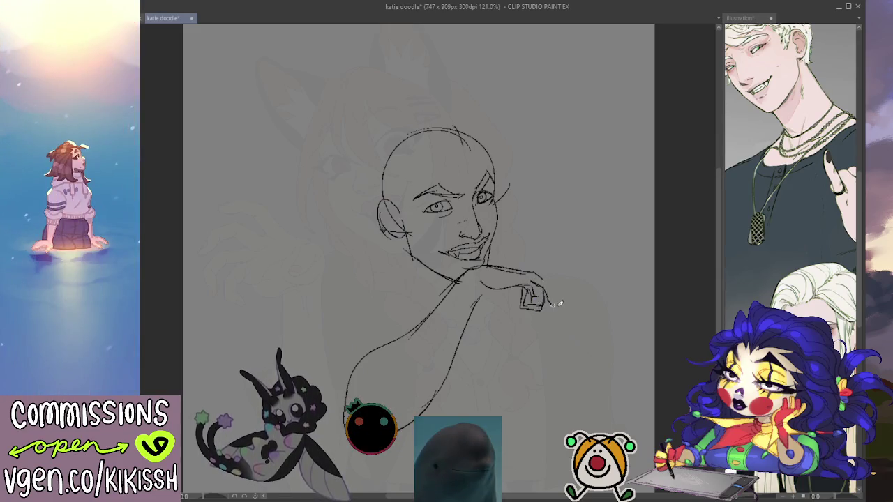
pyautogui.moveTo(554, 287); pyautogui.dragTo(556, 305)
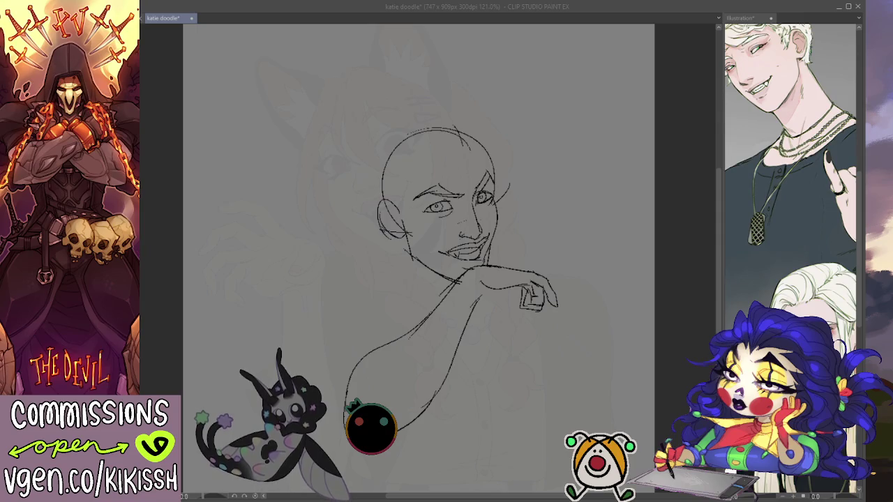
pyautogui.click(534, 281)
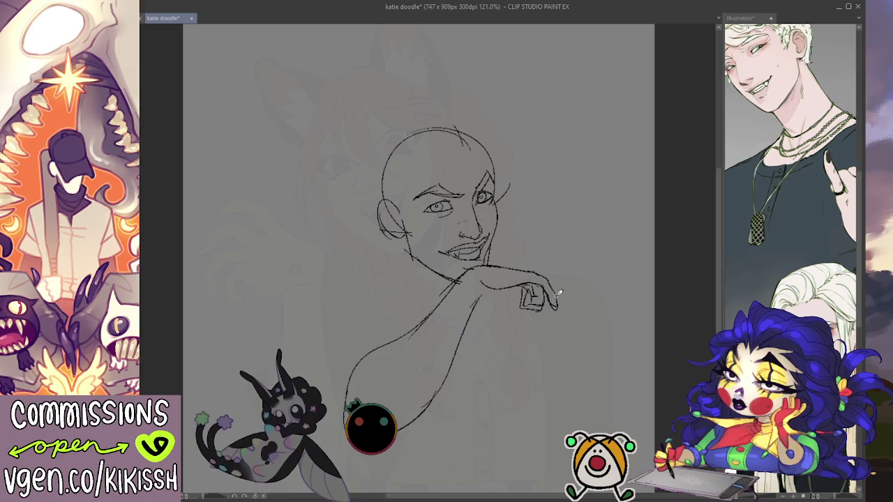
pyautogui.moveTo(578, 274); pyautogui.dragTo(578, 255)
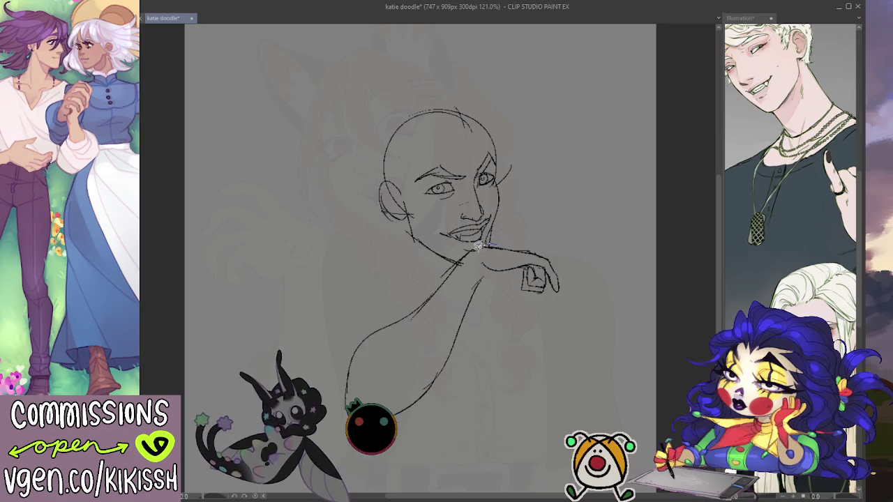
pyautogui.moveTo(488, 240); pyautogui.dragTo(492, 244)
# - Move the hand down-right and rotate it clockwise under the chin, then deselect
pyautogui.hotkey('ctrl', 't')
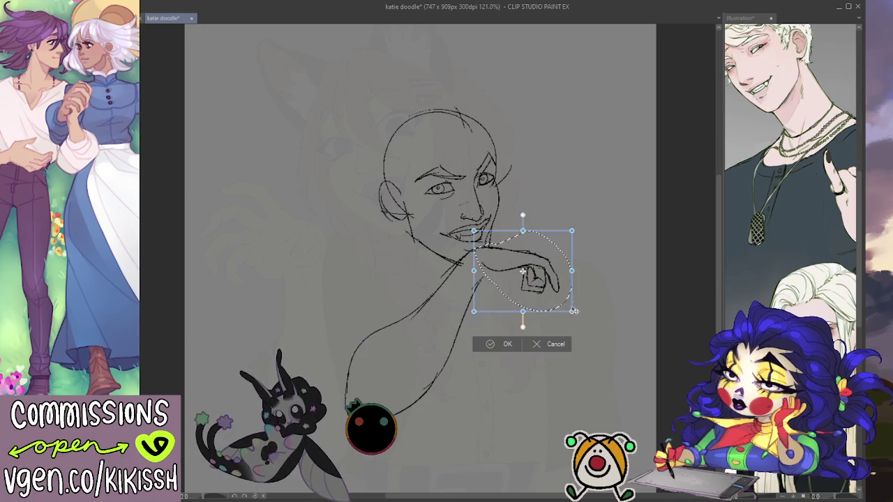
pyautogui.moveTo(523, 272); pyautogui.dragTo(528, 274)
pyautogui.moveTo(582, 265)
pyautogui.mouseDown()
pyautogui.moveTo(578, 282)
pyautogui.moveTo(524, 282)
pyautogui.mouseUp()
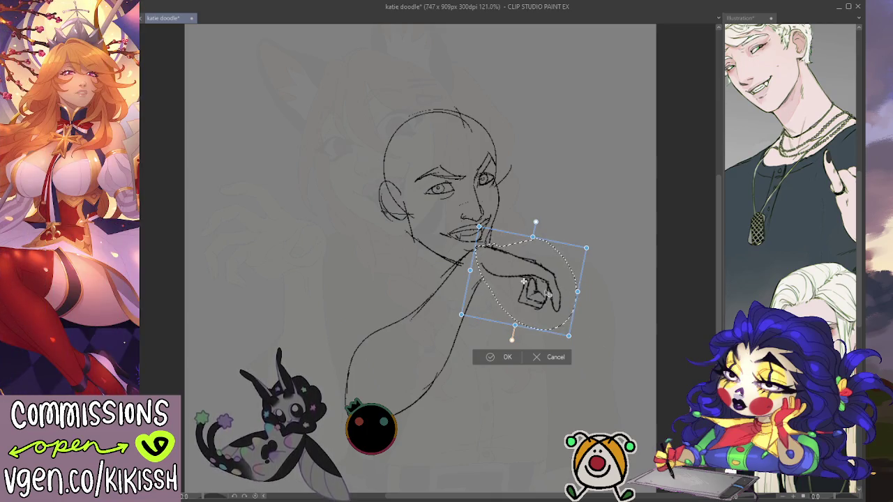
pyautogui.press('Return')
pyautogui.hotkey('ctrl', 'd')
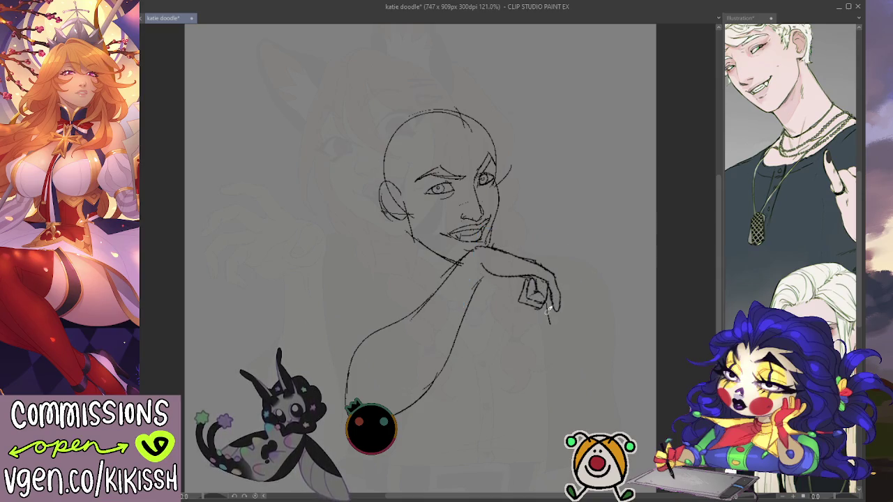
# - Redraw the finger outlines and the line under the chin hand with darker strokes
pyautogui.moveTo(537, 304)
pyautogui.mouseDown()
pyautogui.moveTo(549, 326)
pyautogui.moveTo(553, 314)
pyautogui.mouseUp()
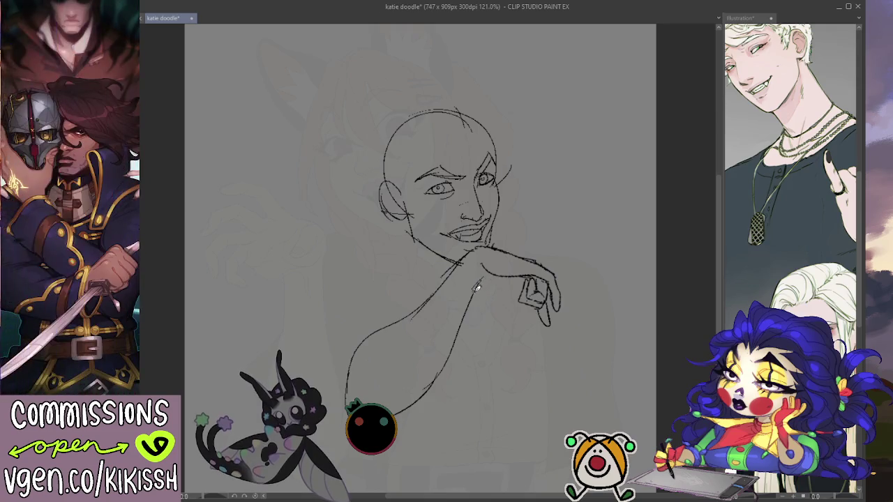
pyautogui.moveTo(483, 287); pyautogui.dragTo(511, 291)
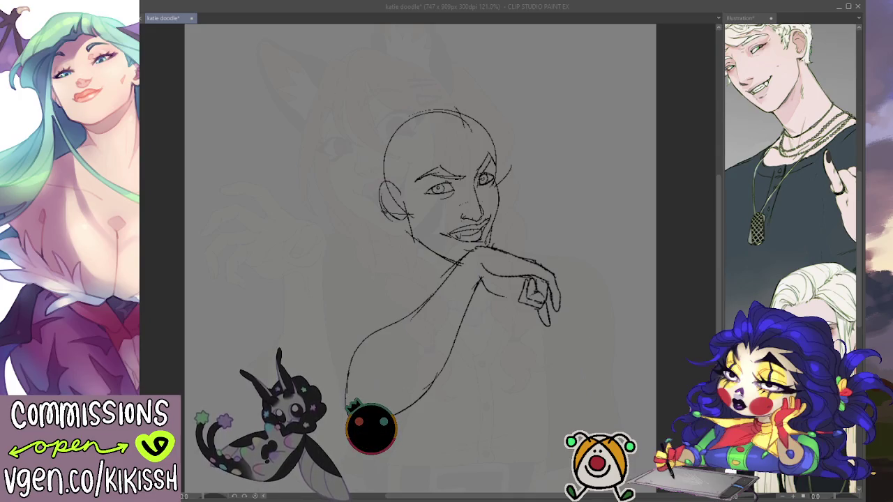
pyautogui.click(523, 271)
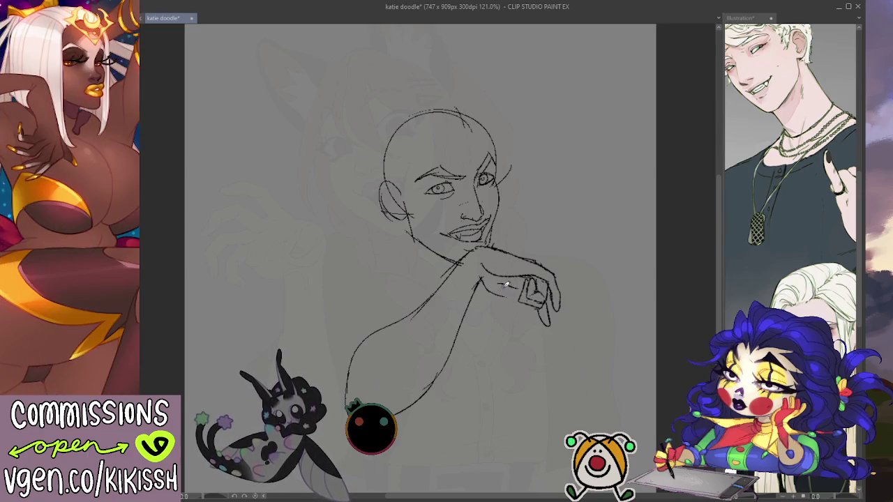
pyautogui.moveTo(481, 282)
pyautogui.mouseDown()
pyautogui.moveTo(519, 316)
pyautogui.moveTo(521, 297)
pyautogui.mouseUp()
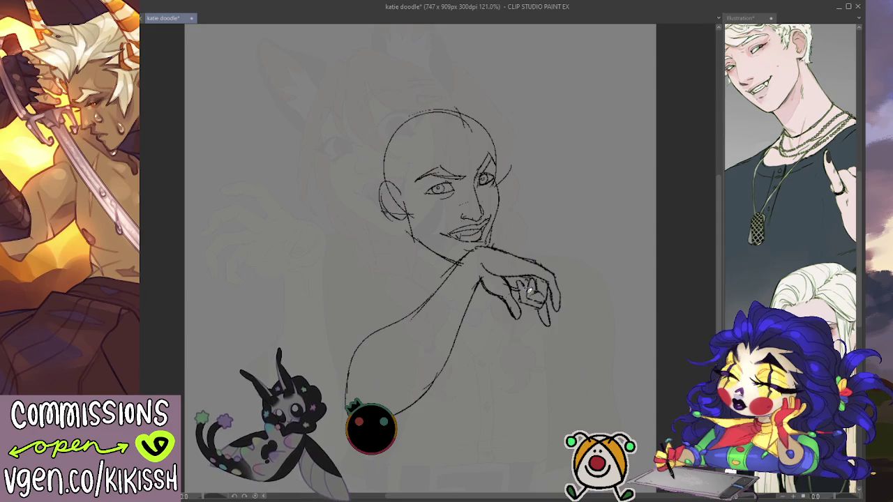
pyautogui.moveTo(527, 278); pyautogui.dragTo(546, 293)
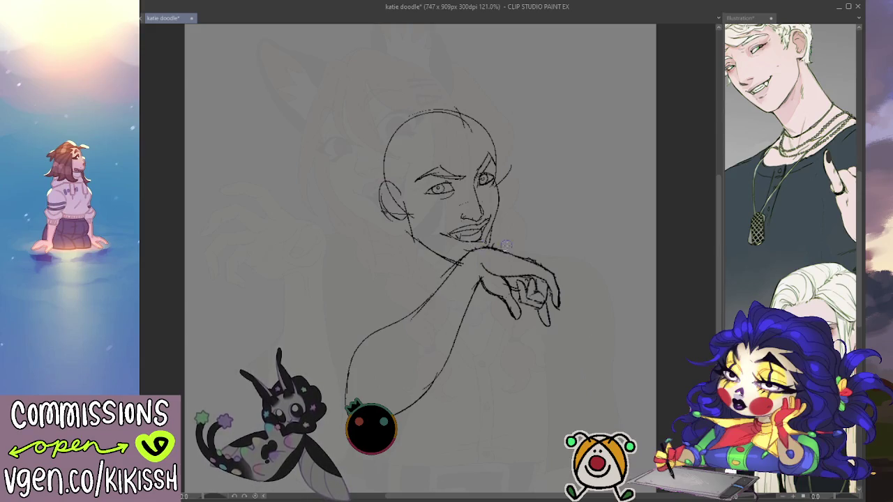
# - Add a back curve and left torso line, then widen the reference pane
pyautogui.moveTo(606, 257); pyautogui.dragTo(615, 254)
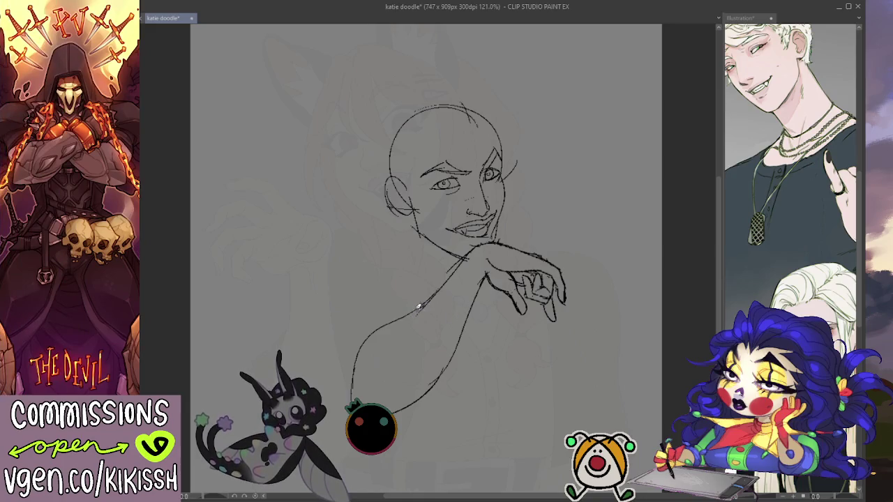
pyautogui.moveTo(423, 304); pyautogui.dragTo(359, 356)
pyautogui.moveTo(351, 382); pyautogui.dragTo(353, 320)
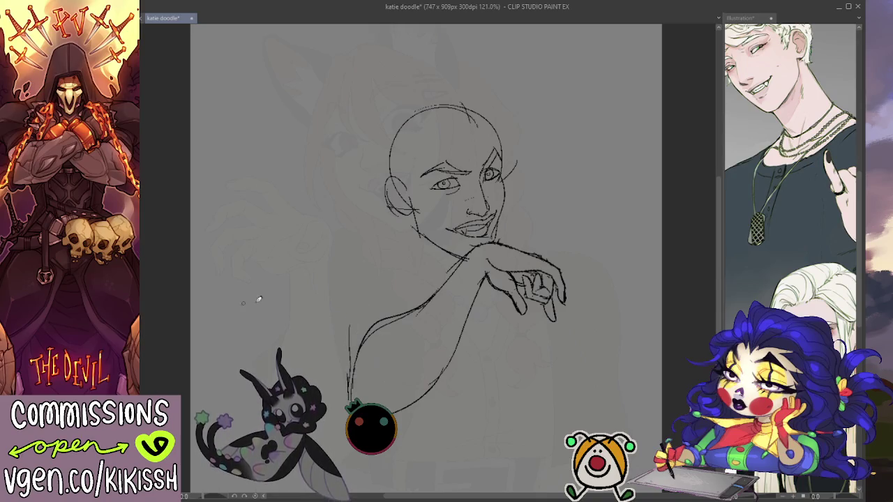
pyautogui.moveTo(723, 264); pyautogui.dragTo(617, 264)
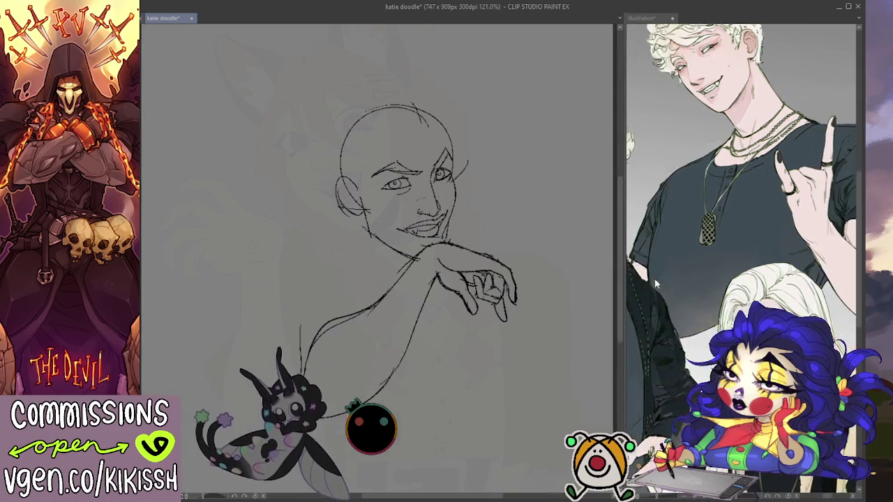
# - Draw the side of the neck, the left torso edge and a curve across the torso
pyautogui.scroll(-2, 668, 317)
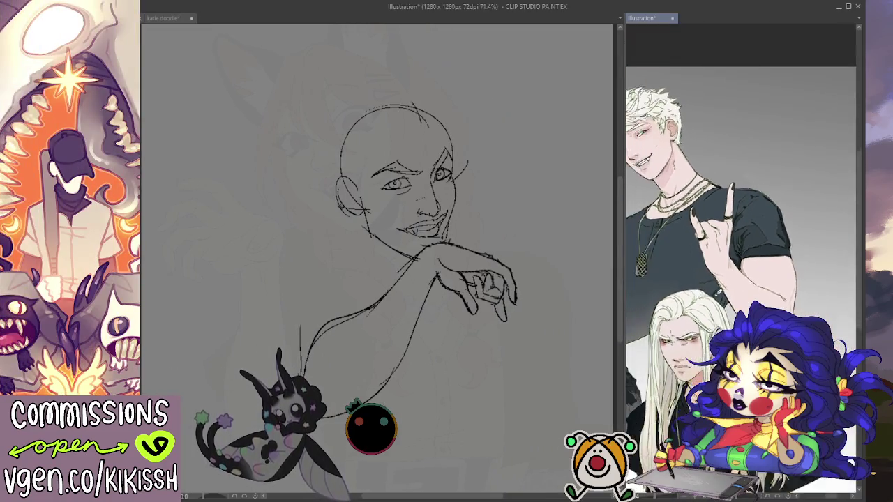
pyautogui.moveTo(747, 231)
pyautogui.mouseDown()
pyautogui.moveTo(778, 292)
pyautogui.moveTo(809, 293)
pyautogui.mouseUp()
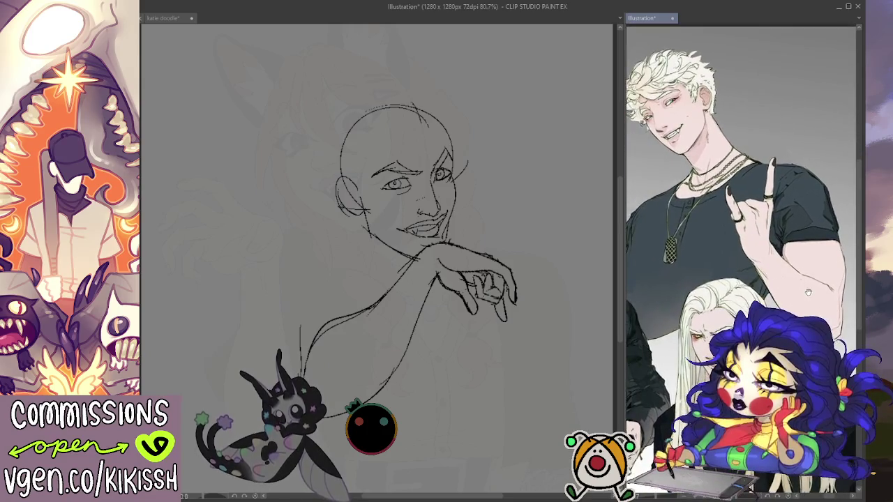
pyautogui.click(579, 312)
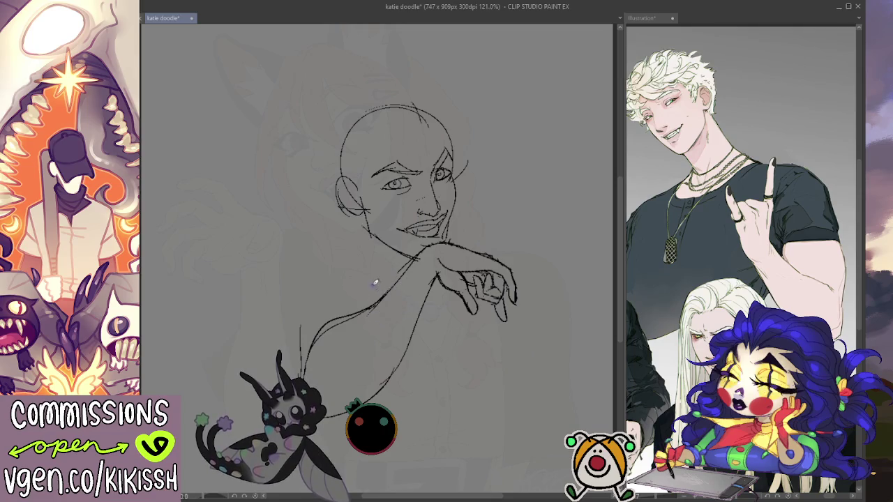
pyautogui.moveTo(362, 212)
pyautogui.mouseDown()
pyautogui.moveTo(380, 275)
pyautogui.moveTo(319, 269)
pyautogui.moveTo(279, 279)
pyautogui.moveTo(264, 341)
pyautogui.mouseUp()
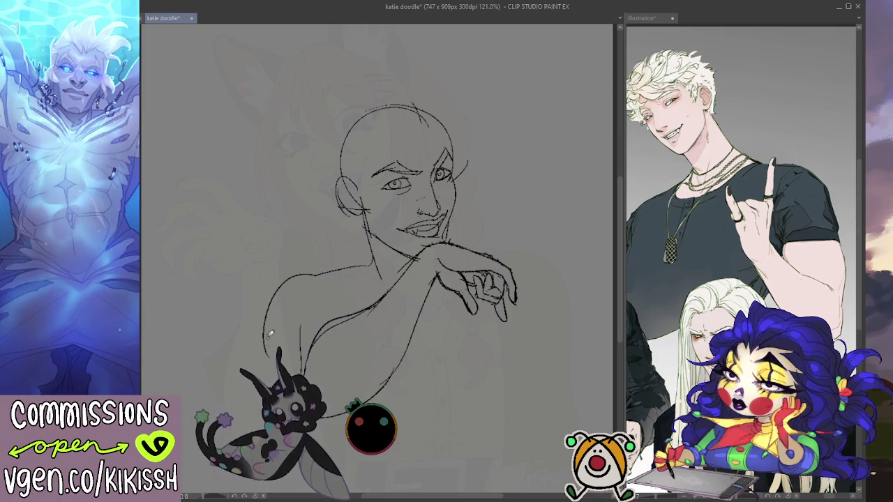
pyautogui.moveTo(280, 286); pyautogui.dragTo(265, 354)
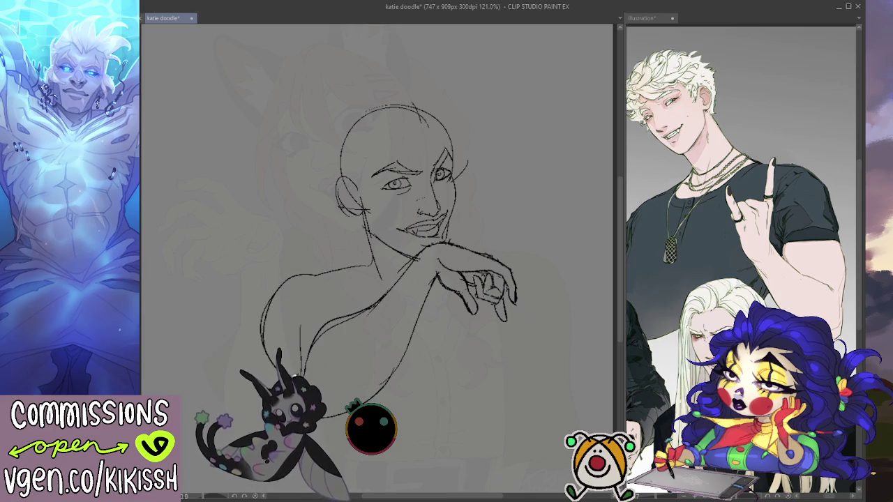
pyautogui.moveTo(286, 293)
pyautogui.mouseDown()
pyautogui.moveTo(321, 296)
pyautogui.moveTo(354, 316)
pyautogui.mouseUp()
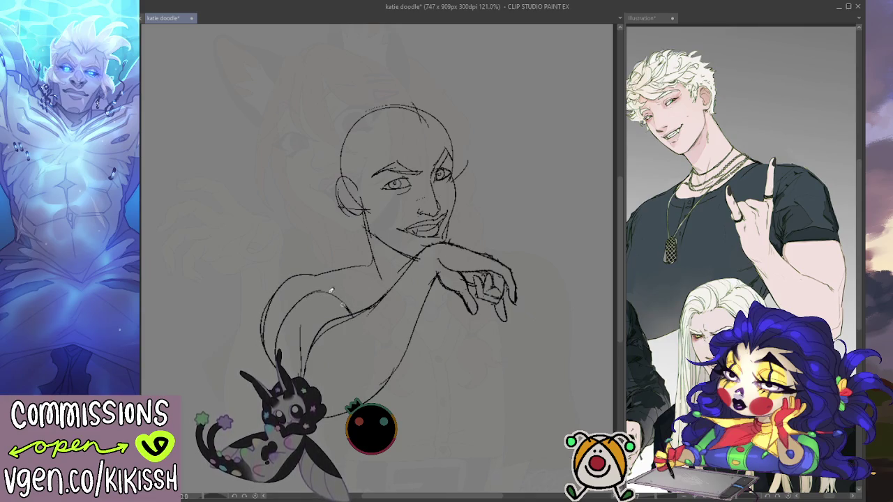
pyautogui.hotkey('ctrl', 'z')
pyautogui.moveTo(305, 300); pyautogui.dragTo(354, 318)
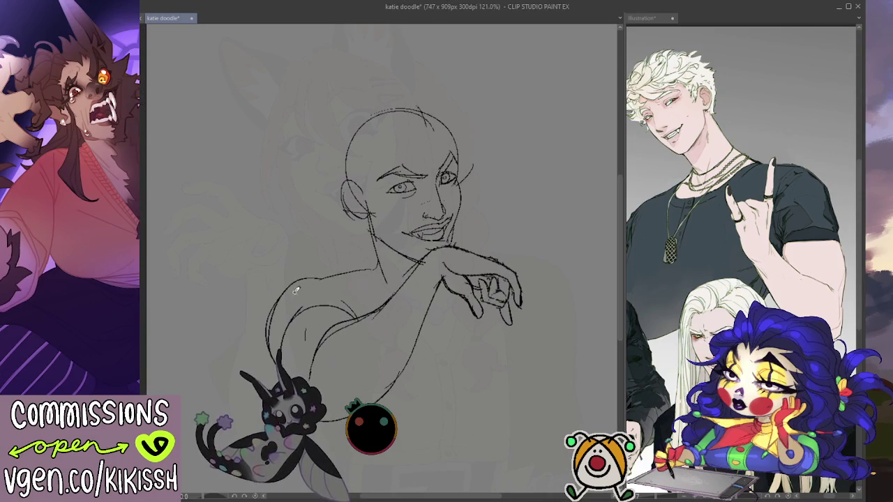
# - Add the left shoulder curve and a tight body curve right of the hand
pyautogui.moveTo(273, 304)
pyautogui.mouseDown()
pyautogui.moveTo(326, 279)
pyautogui.moveTo(380, 285)
pyautogui.mouseUp()
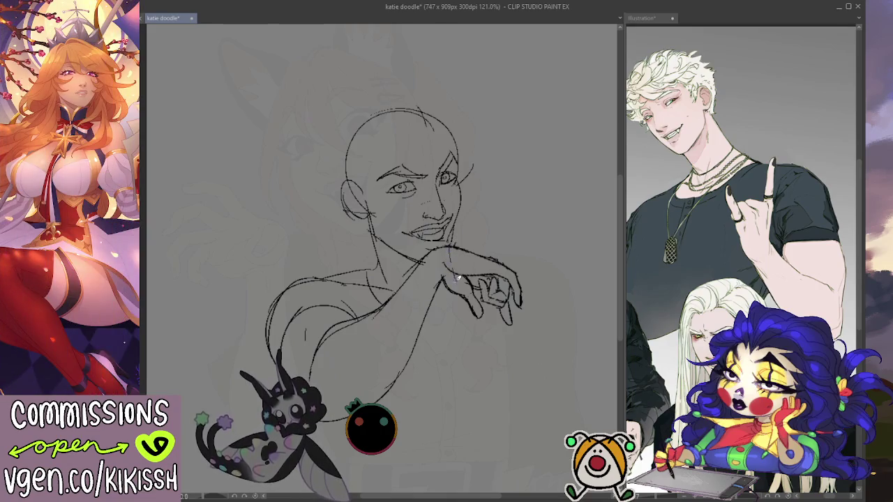
pyautogui.moveTo(459, 268)
pyautogui.mouseDown()
pyautogui.moveTo(544, 312)
pyautogui.moveTo(586, 377)
pyautogui.moveTo(563, 402)
pyautogui.mouseUp()
pyautogui.hotkey('ctrl', 'z')
pyautogui.moveTo(520, 300)
pyautogui.mouseDown()
pyautogui.moveTo(578, 349)
pyautogui.moveTo(569, 387)
pyautogui.mouseUp()
pyautogui.scroll(-2, 572, 302)
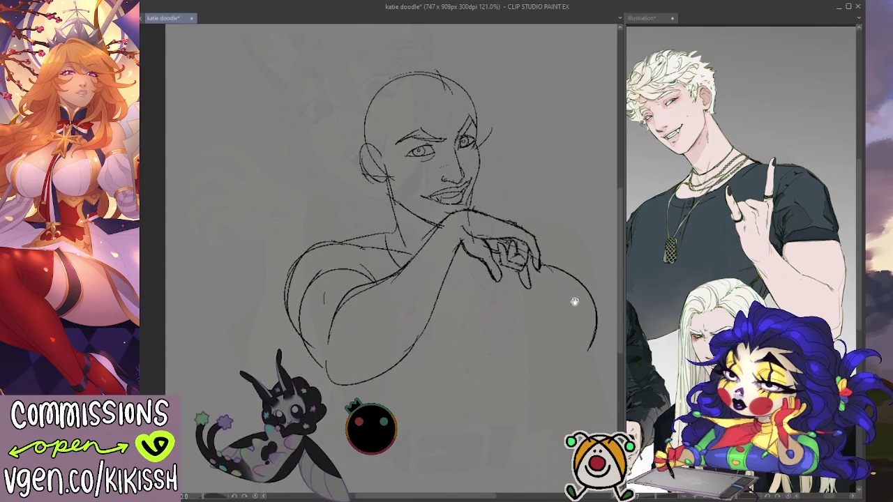
# - Arc over the top of the head, erase the hand-to-body line and redraw the knuckles
pyautogui.scroll(1, 427, 296)
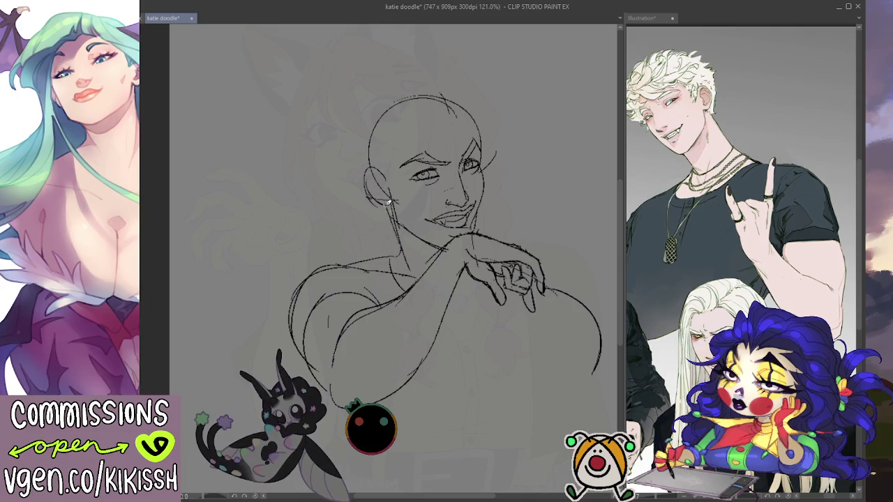
pyautogui.moveTo(422, 90)
pyautogui.mouseDown()
pyautogui.moveTo(367, 110)
pyautogui.moveTo(373, 192)
pyautogui.mouseUp()
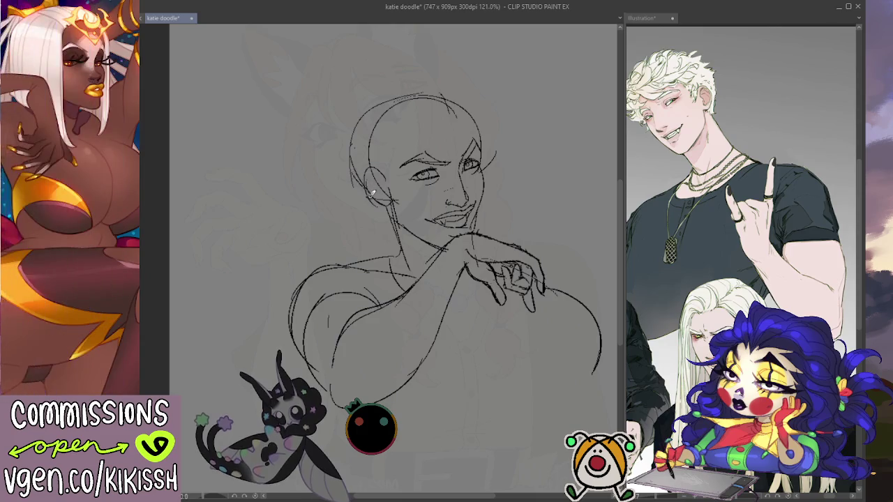
pyautogui.moveTo(514, 205); pyautogui.dragTo(535, 168)
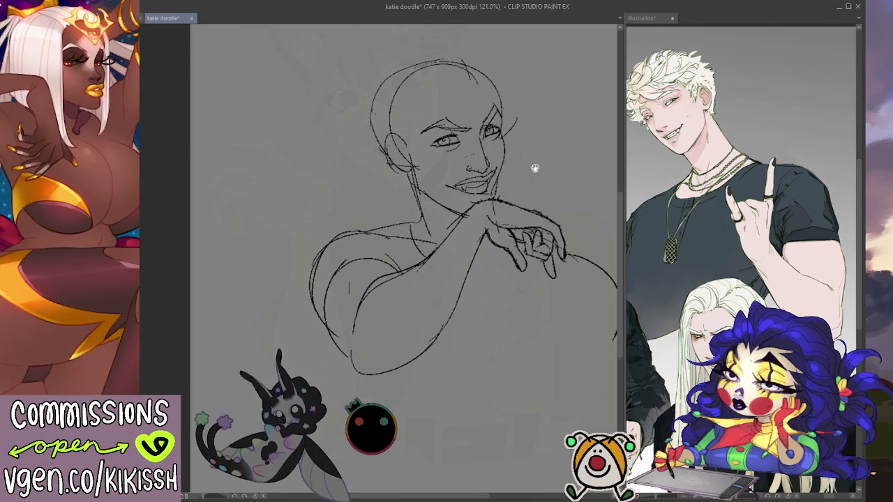
pyautogui.moveTo(559, 245); pyautogui.dragTo(562, 229)
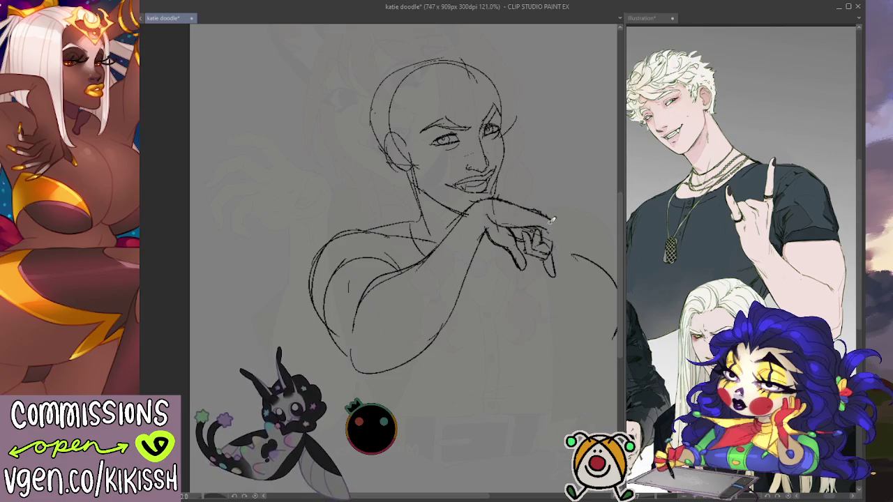
pyautogui.moveTo(557, 240)
pyautogui.mouseDown()
pyautogui.moveTo(544, 239)
pyautogui.moveTo(542, 224)
pyautogui.mouseUp()
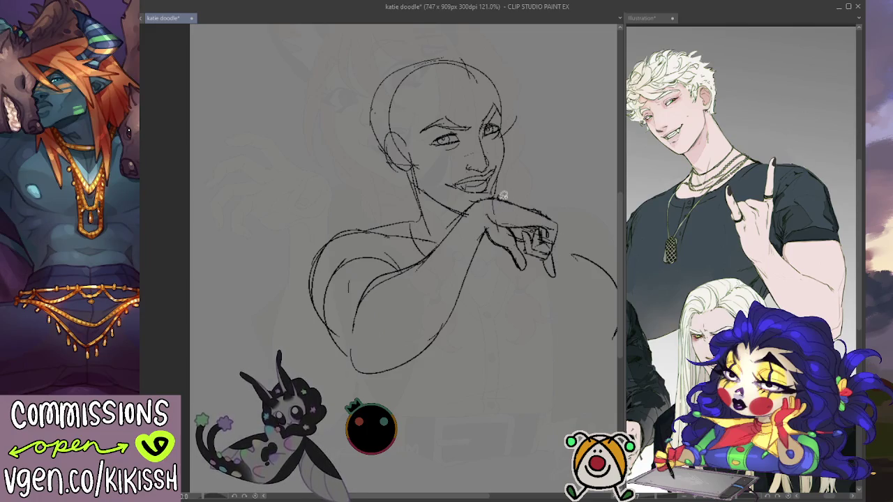
pyautogui.moveTo(500, 196)
pyautogui.mouseDown()
pyautogui.moveTo(569, 284)
pyautogui.moveTo(555, 187)
pyautogui.mouseUp()
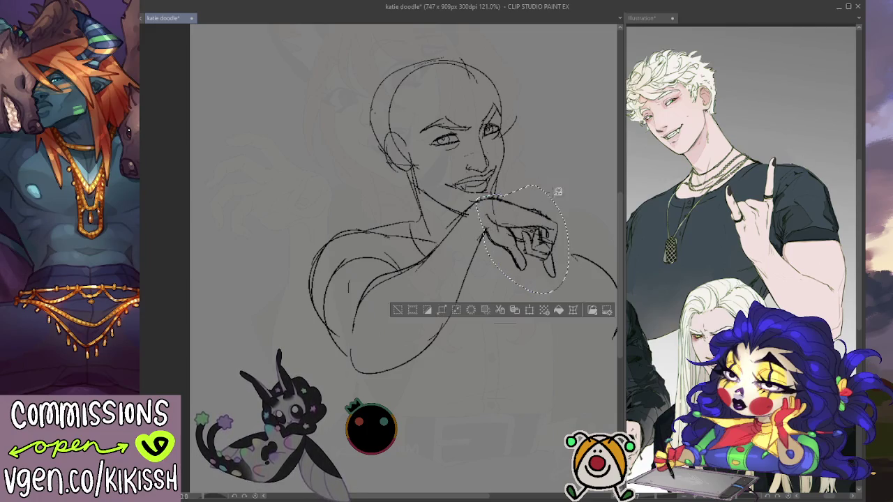
# - Rotate the selected hand up toward the chin and erase the stroke linking it to the arm
pyautogui.hotkey('ctrl', 't')
pyautogui.moveTo(522, 240)
pyautogui.mouseDown()
pyautogui.moveTo(572, 254)
pyautogui.moveTo(569, 239)
pyautogui.mouseUp()
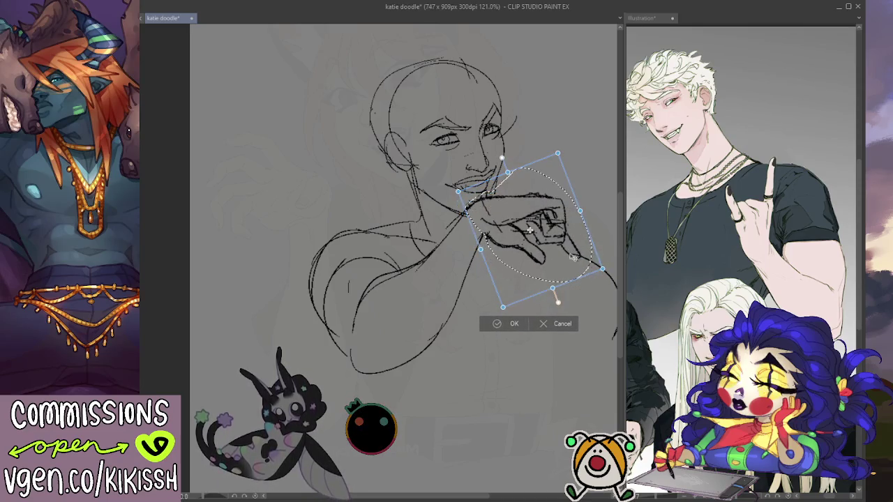
pyautogui.press('Return')
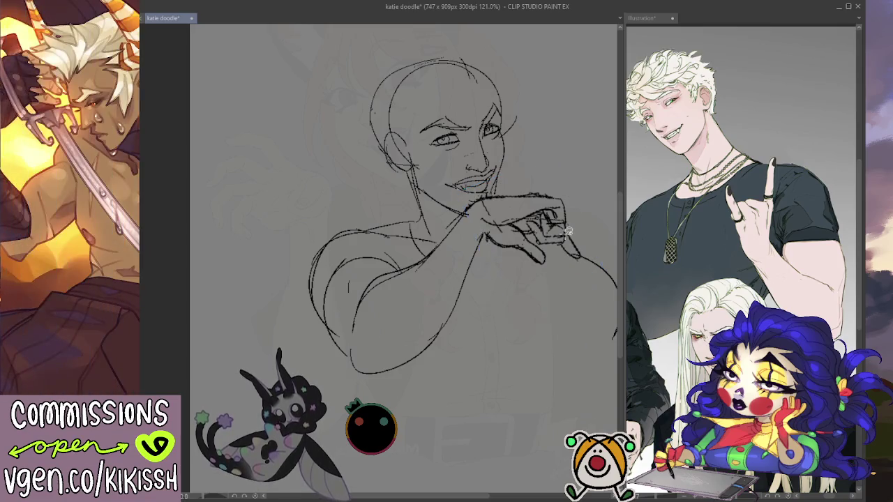
pyautogui.moveTo(567, 248); pyautogui.dragTo(564, 242)
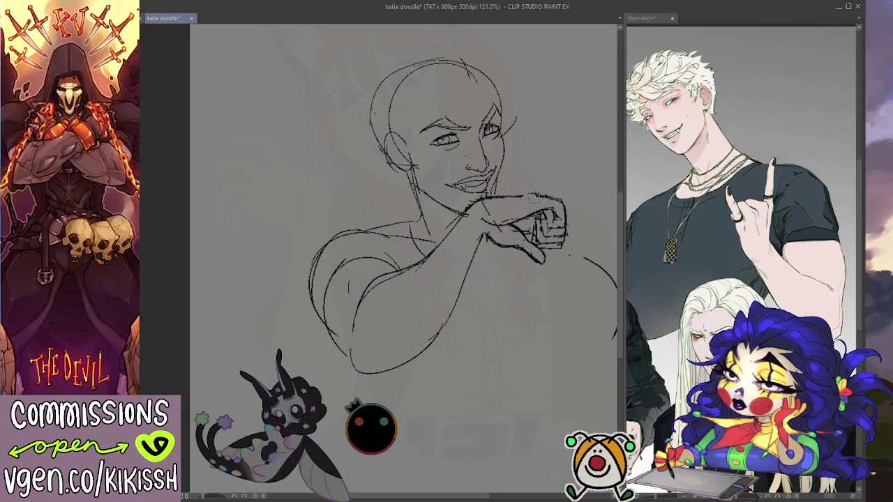
# - Extend the forearm's top line to the fist and widen the sketch pane beside the reference
pyautogui.moveTo(513, 197); pyautogui.dragTo(554, 193)
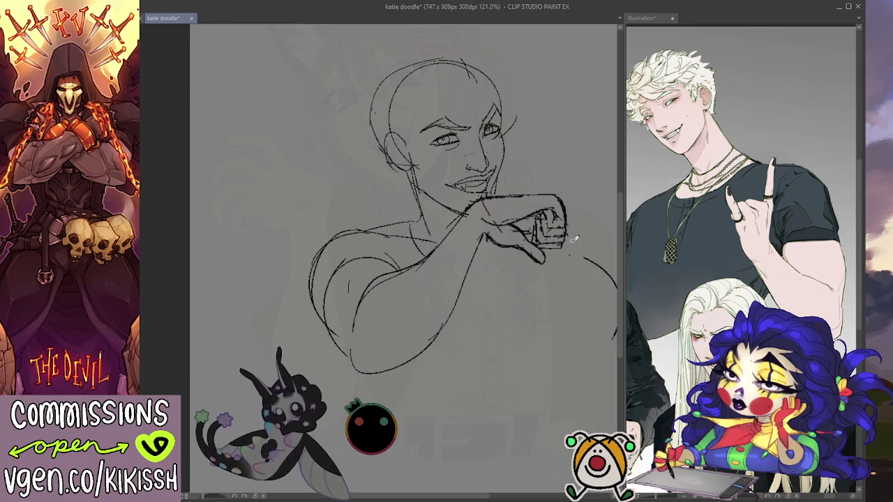
pyautogui.moveTo(573, 265); pyautogui.dragTo(560, 291)
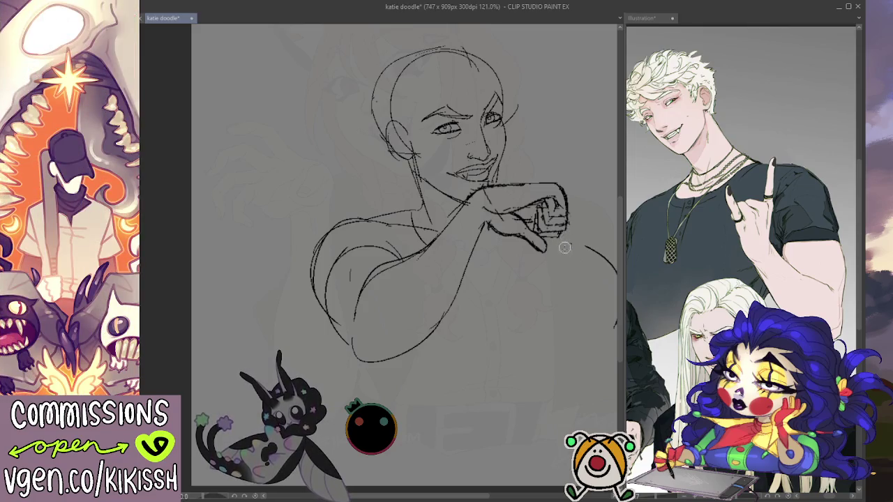
pyautogui.moveTo(623, 205); pyautogui.dragTo(698, 211)
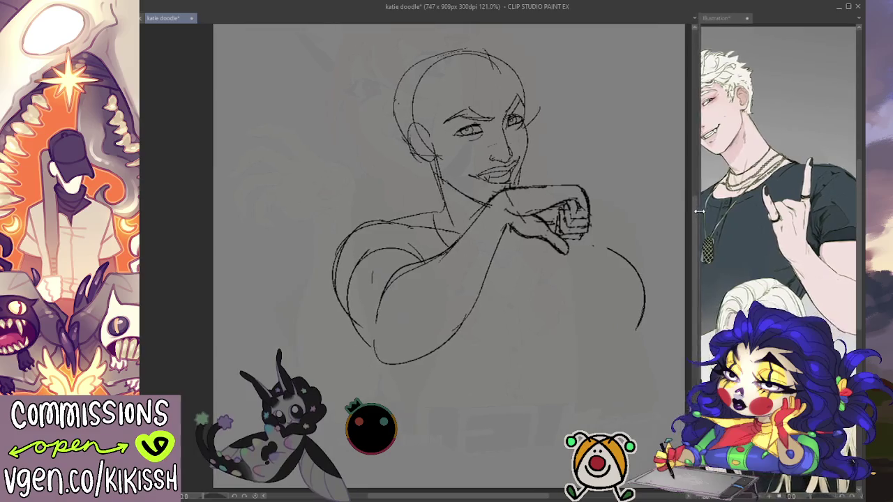
# - Study the reference illustration, enlarging the reference figure for a closer look
pyautogui.click(726, 18)
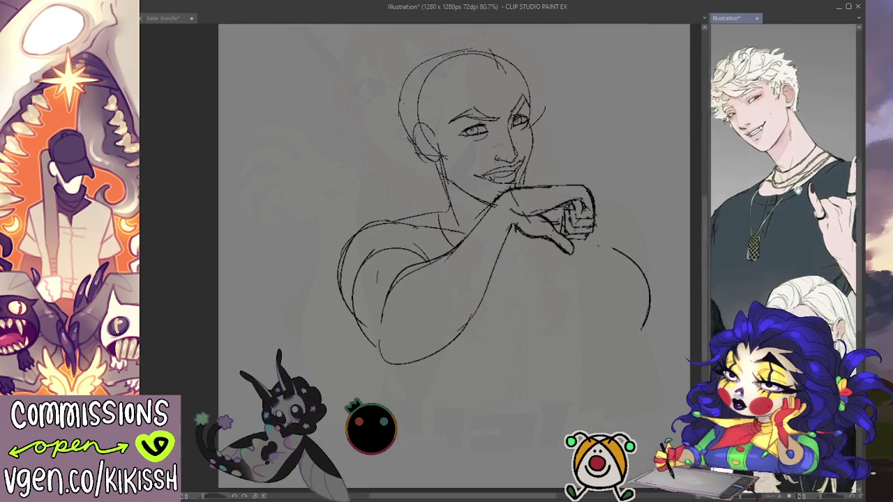
pyautogui.click(619, 227)
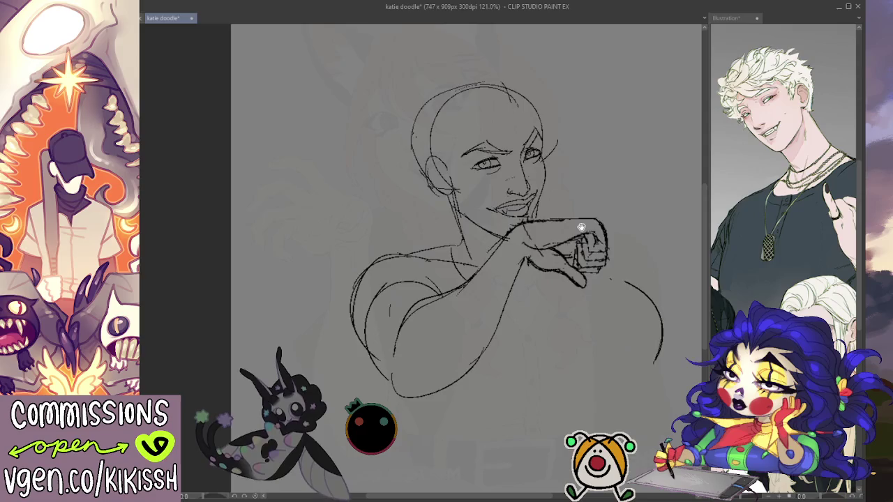
pyautogui.click(768, 195)
pyautogui.moveTo(768, 195)
pyautogui.mouseDown()
pyautogui.moveTo(715, 182)
pyautogui.moveTo(795, 176)
pyautogui.mouseUp()
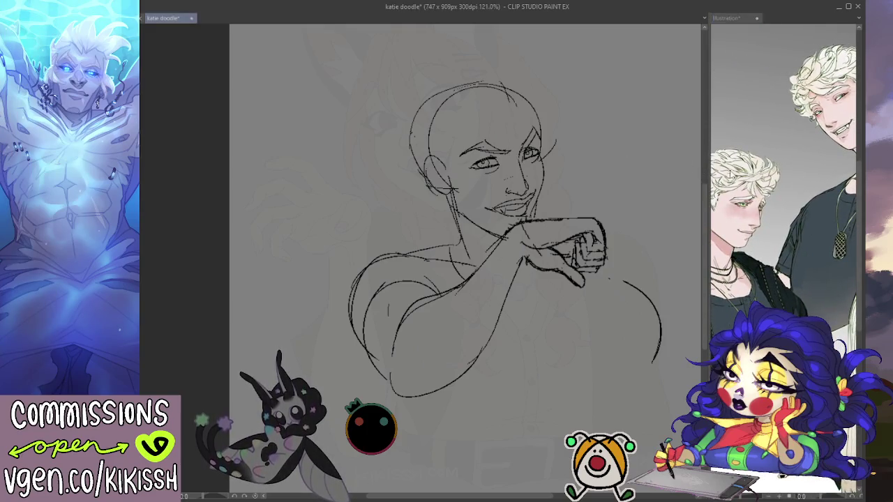
pyautogui.scroll(2, 767, 168)
# - Sketch the left side of the head, the jaw and a stronger neck line
pyautogui.click(439, 104)
pyautogui.moveTo(422, 99); pyautogui.dragTo(428, 176)
pyautogui.moveTo(402, 149); pyautogui.dragTo(473, 257)
pyautogui.moveTo(453, 216); pyautogui.dragTo(472, 258)
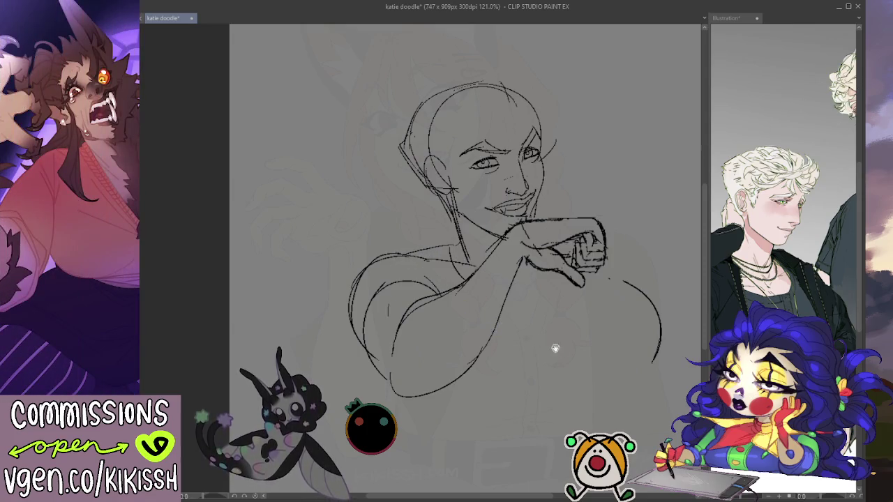
# - Draw the right shoulder curve and the torso's lower outline, joining them together
pyautogui.moveTo(550, 347); pyautogui.dragTo(553, 315)
pyautogui.moveTo(612, 245); pyautogui.dragTo(604, 352)
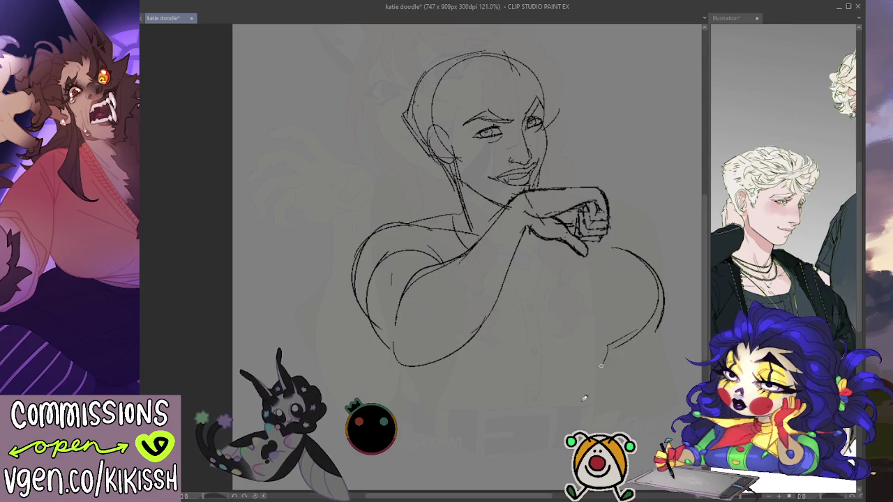
pyautogui.hotkey('ctrl', 'z')
pyautogui.moveTo(387, 318)
pyautogui.mouseDown()
pyautogui.moveTo(433, 403)
pyautogui.moveTo(522, 426)
pyautogui.moveTo(544, 448)
pyautogui.moveTo(619, 388)
pyautogui.mouseUp()
pyautogui.moveTo(551, 431); pyautogui.dragTo(603, 401)
pyautogui.moveTo(625, 343)
pyautogui.mouseDown()
pyautogui.moveTo(599, 403)
pyautogui.moveTo(608, 388)
pyautogui.moveTo(656, 375)
pyautogui.moveTo(664, 310)
pyautogui.moveTo(674, 332)
pyautogui.mouseUp()
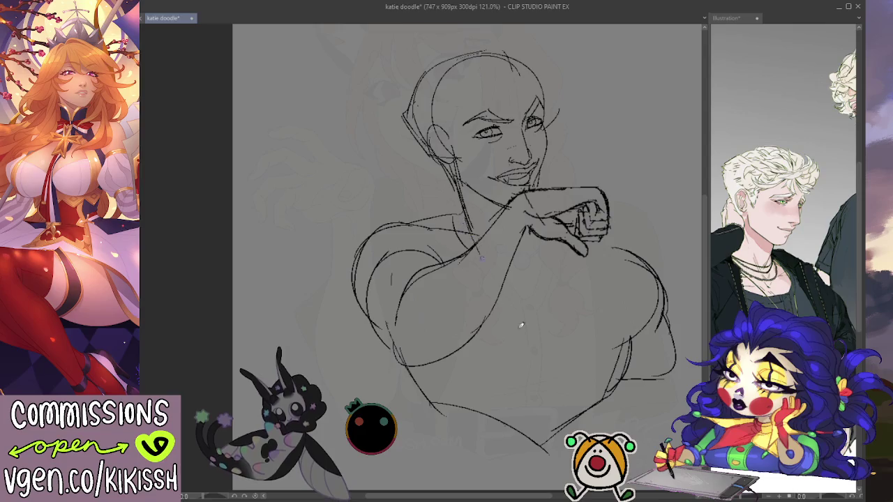
# - Sketch the collar line at the neck and strokes across the chest
pyautogui.moveTo(468, 233)
pyautogui.mouseDown()
pyautogui.moveTo(541, 352)
pyautogui.moveTo(543, 248)
pyautogui.moveTo(547, 353)
pyautogui.moveTo(502, 280)
pyautogui.mouseUp()
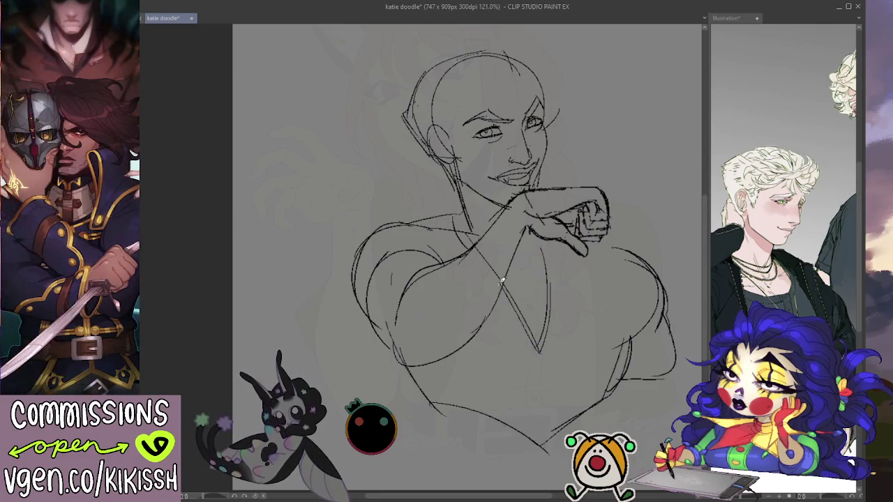
pyautogui.moveTo(471, 249); pyautogui.dragTo(457, 209)
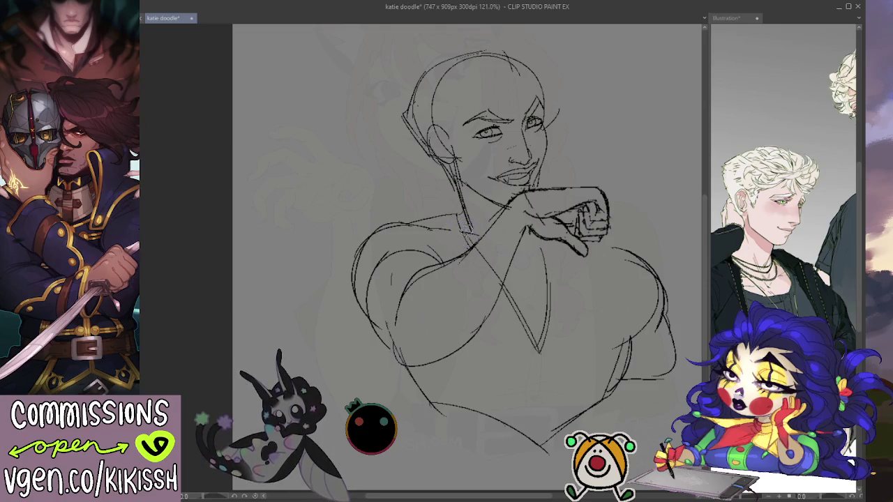
pyautogui.moveTo(452, 218)
pyautogui.mouseDown()
pyautogui.moveTo(476, 249)
pyautogui.moveTo(559, 256)
pyautogui.moveTo(548, 289)
pyautogui.mouseUp()
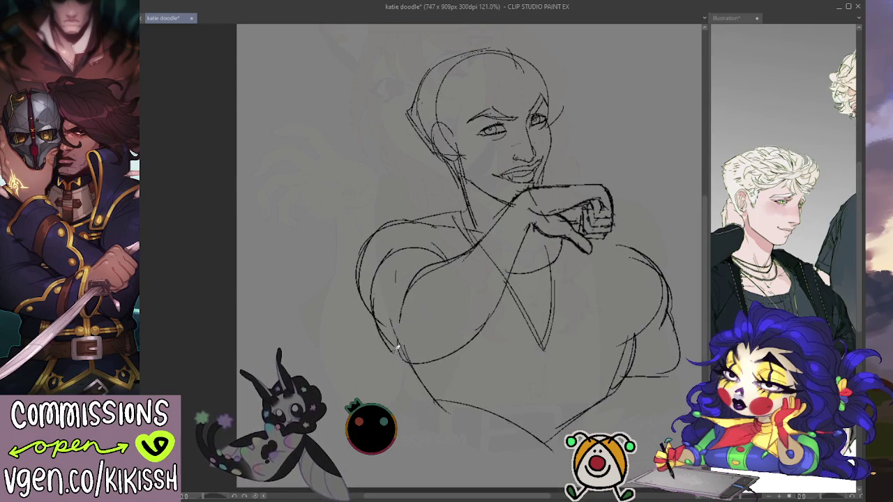
pyautogui.moveTo(396, 352); pyautogui.dragTo(422, 369)
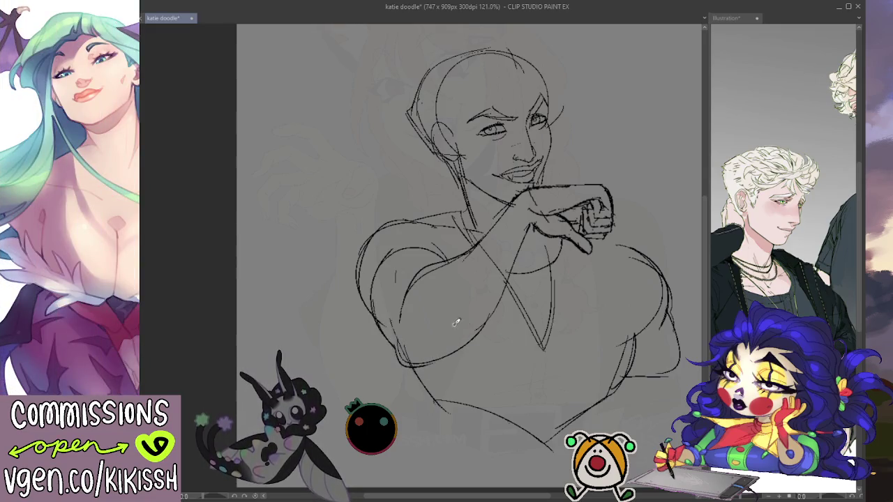
pyautogui.moveTo(430, 345)
pyautogui.mouseDown()
pyautogui.moveTo(464, 285)
pyautogui.moveTo(410, 344)
pyautogui.moveTo(464, 341)
pyautogui.moveTo(513, 268)
pyautogui.mouseUp()
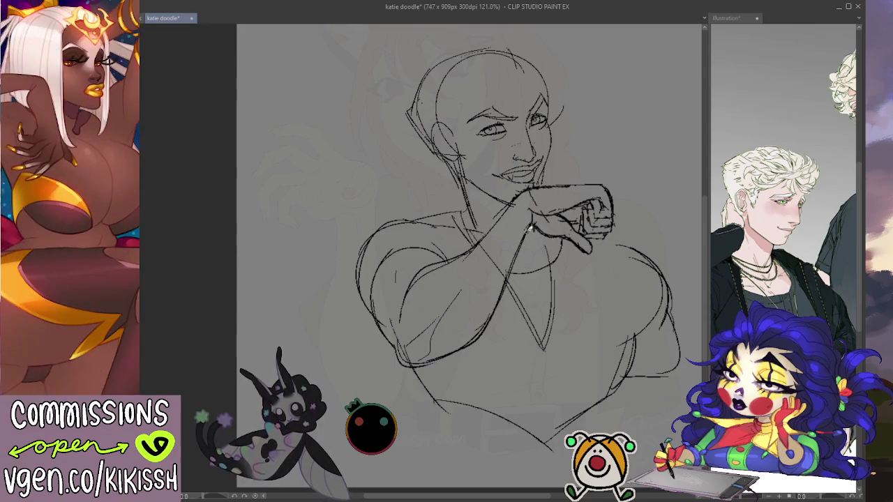
# - Extend the arm line up to the fist and outline the fist's top and right side
pyautogui.moveTo(459, 255); pyautogui.dragTo(537, 184)
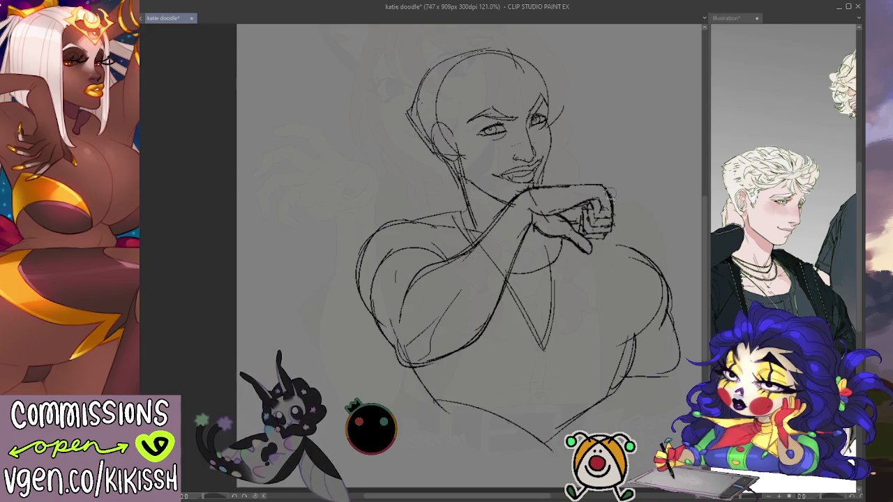
pyautogui.moveTo(578, 183); pyautogui.dragTo(600, 182)
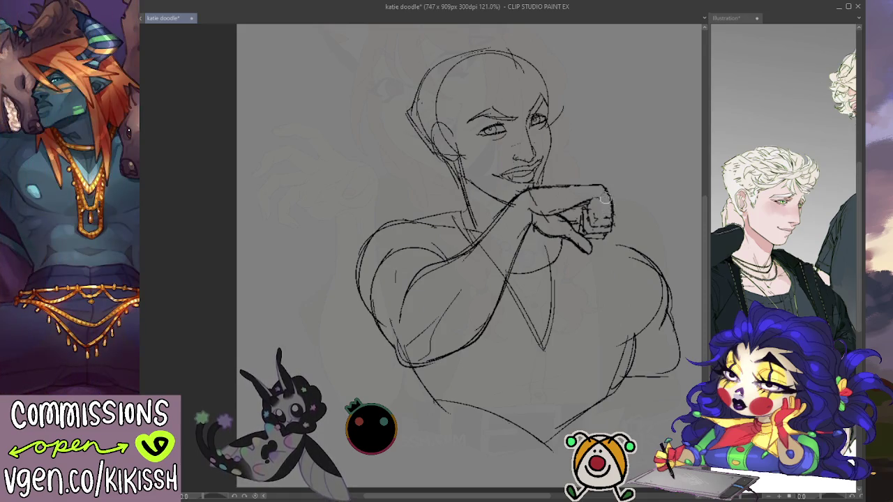
pyautogui.moveTo(610, 187); pyautogui.dragTo(612, 206)
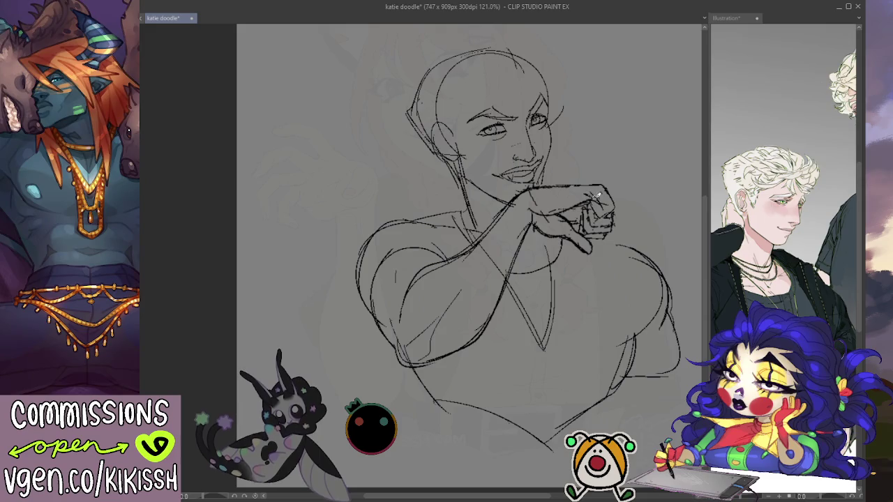
pyautogui.moveTo(584, 180); pyautogui.dragTo(588, 180)
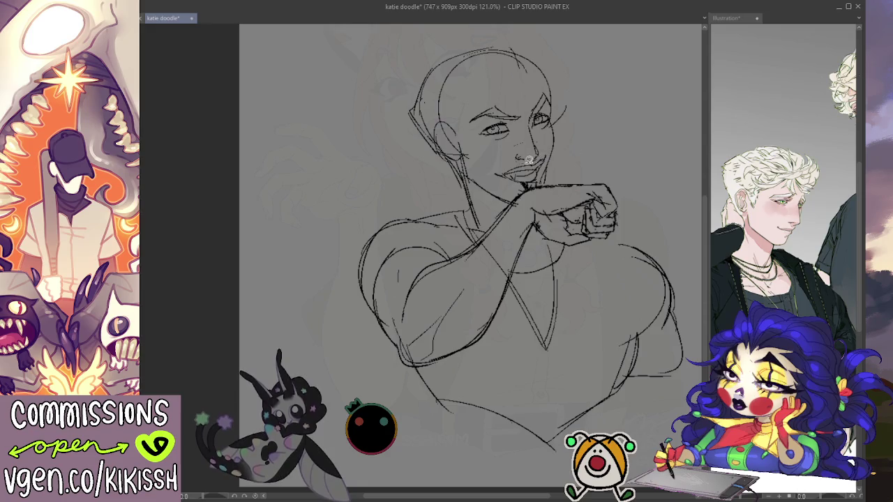
# - Select and deselect the nose, pan the reference illustration, then return to the katie doodle sketch
pyautogui.moveTo(528, 160)
pyautogui.mouseDown()
pyautogui.moveTo(548, 148)
pyautogui.moveTo(536, 126)
pyautogui.moveTo(512, 142)
pyautogui.moveTo(520, 157)
pyautogui.mouseUp()
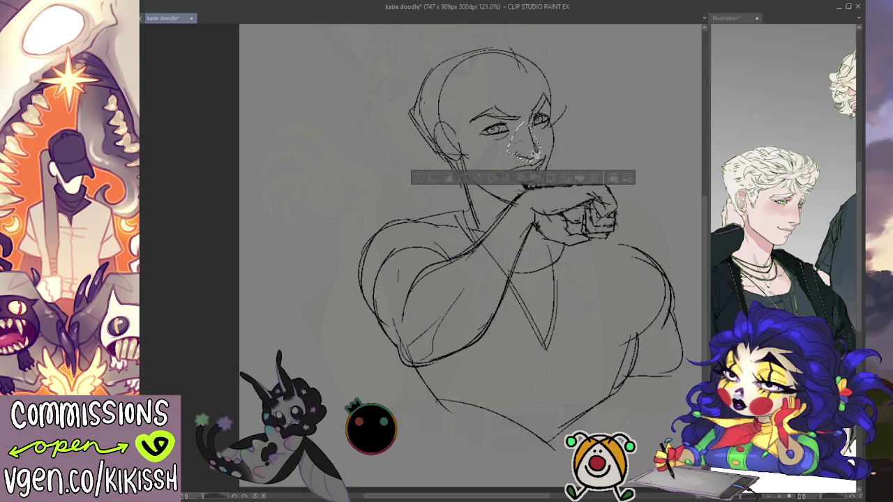
pyautogui.hotkey('ctrl', 'd')
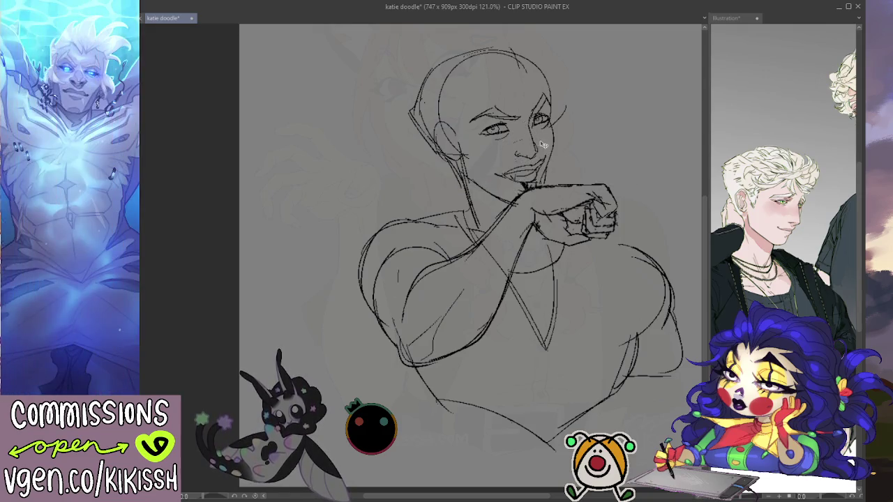
pyautogui.moveTo(755, 208); pyautogui.dragTo(688, 219)
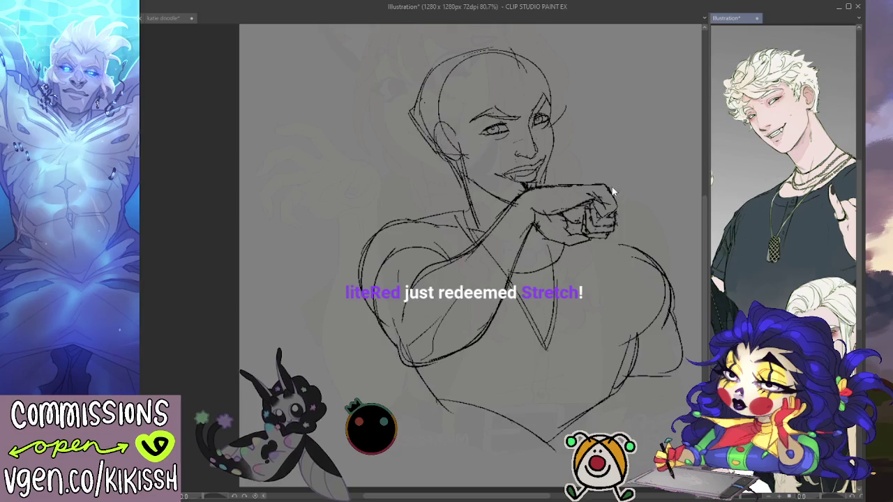
pyautogui.click(533, 111)
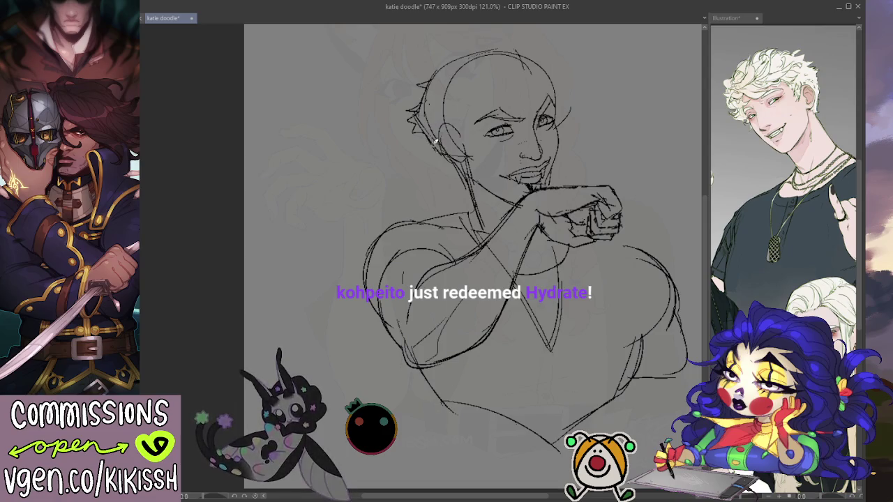
# - Redraw the lower-left chest outline, chest curve, belly curve and a diagonal torso line
pyautogui.moveTo(445, 155); pyautogui.dragTo(459, 177)
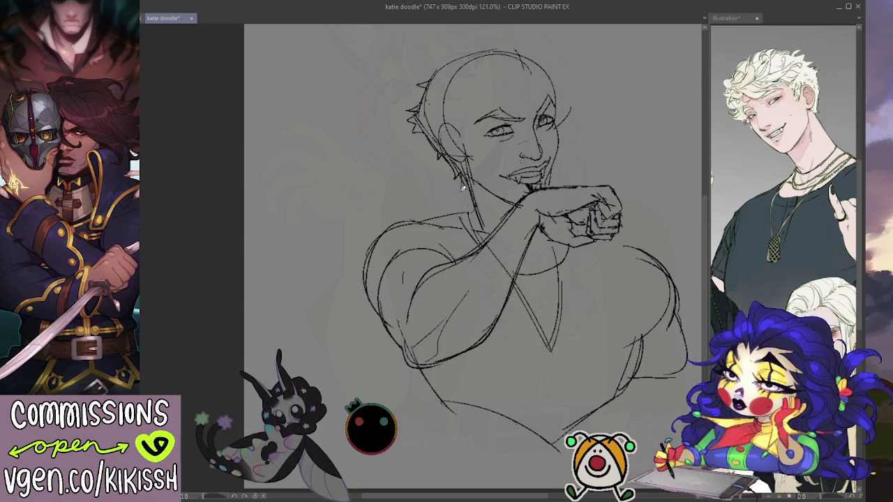
pyautogui.moveTo(558, 190)
pyautogui.mouseDown()
pyautogui.moveTo(598, 235)
pyautogui.moveTo(644, 245)
pyautogui.mouseUp()
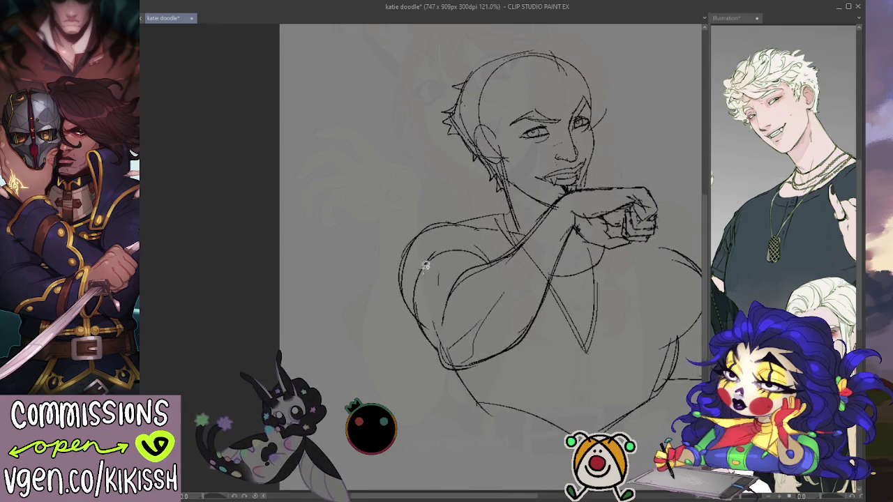
pyautogui.moveTo(419, 303)
pyautogui.mouseDown()
pyautogui.moveTo(432, 354)
pyautogui.moveTo(468, 396)
pyautogui.moveTo(539, 342)
pyautogui.moveTo(610, 314)
pyautogui.mouseUp()
pyautogui.moveTo(487, 356); pyautogui.dragTo(531, 388)
pyautogui.moveTo(585, 291)
pyautogui.mouseDown()
pyautogui.moveTo(590, 370)
pyautogui.moveTo(632, 394)
pyautogui.moveTo(669, 376)
pyautogui.moveTo(675, 342)
pyautogui.mouseUp()
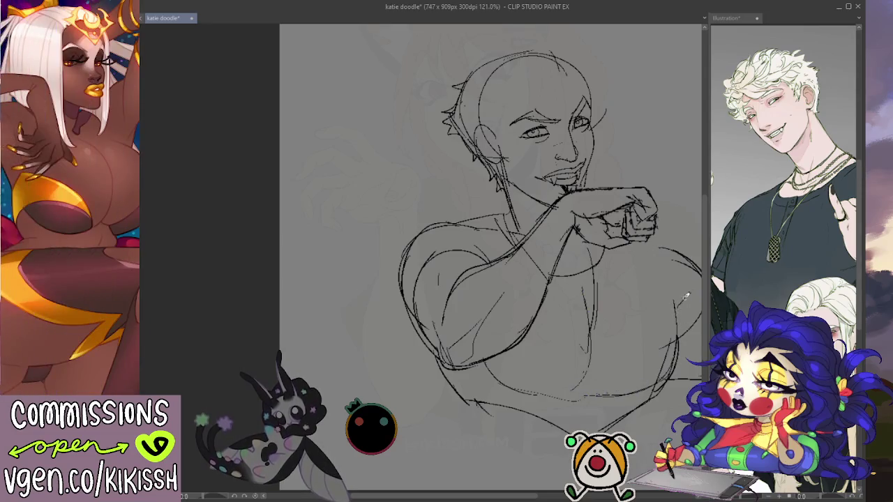
pyautogui.moveTo(675, 296); pyautogui.dragTo(604, 292)
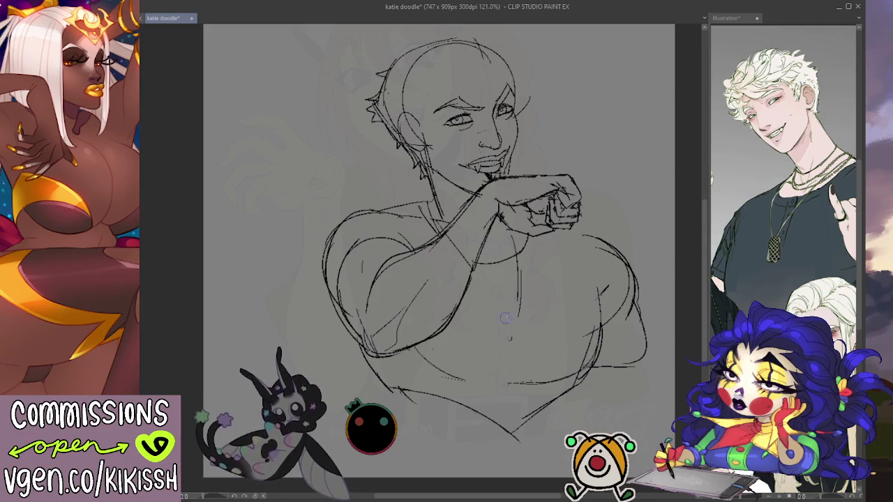
pyautogui.moveTo(481, 271); pyautogui.dragTo(513, 317)
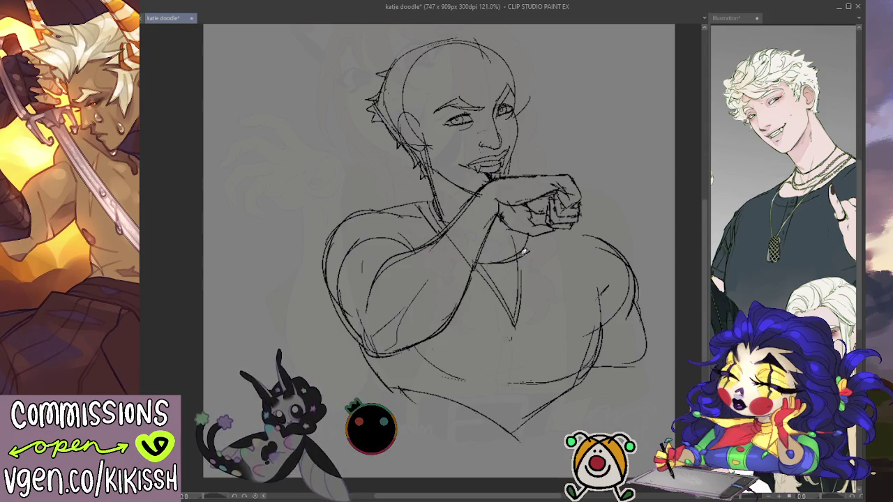
# - Check a lower part of the reference illustration, then return to the sketch
pyautogui.moveTo(569, 264)
pyautogui.mouseDown()
pyautogui.moveTo(545, 280)
pyautogui.moveTo(521, 168)
pyautogui.mouseUp()
pyautogui.click(727, 157)
pyautogui.moveTo(727, 157); pyautogui.dragTo(727, 247)
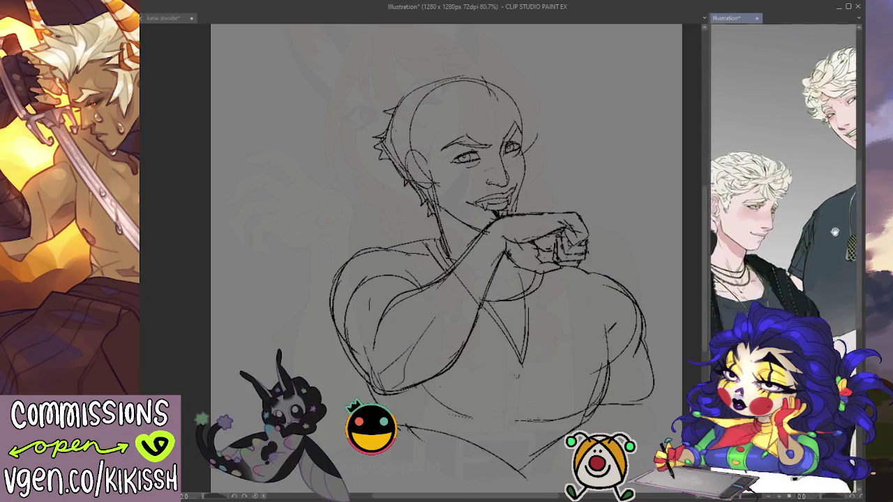
pyautogui.click(481, 120)
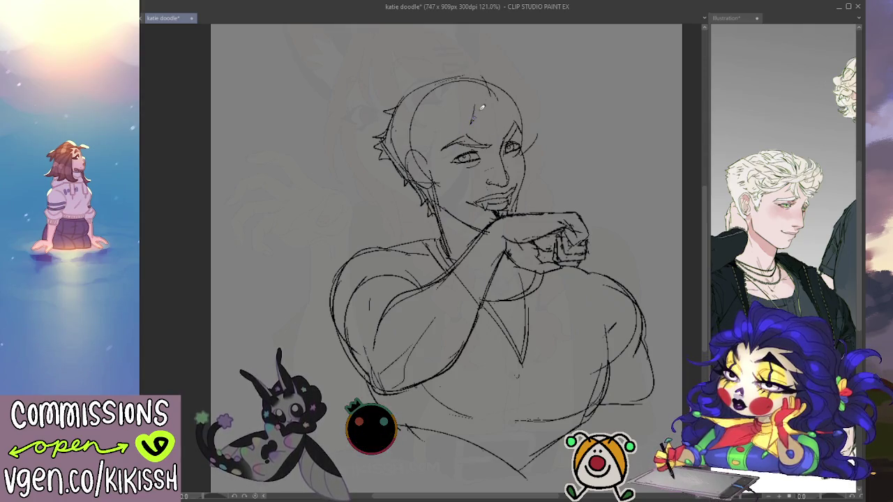
# - Draw curls across the top of the head and a strand falling over the forehead
pyautogui.moveTo(487, 105); pyautogui.dragTo(492, 120)
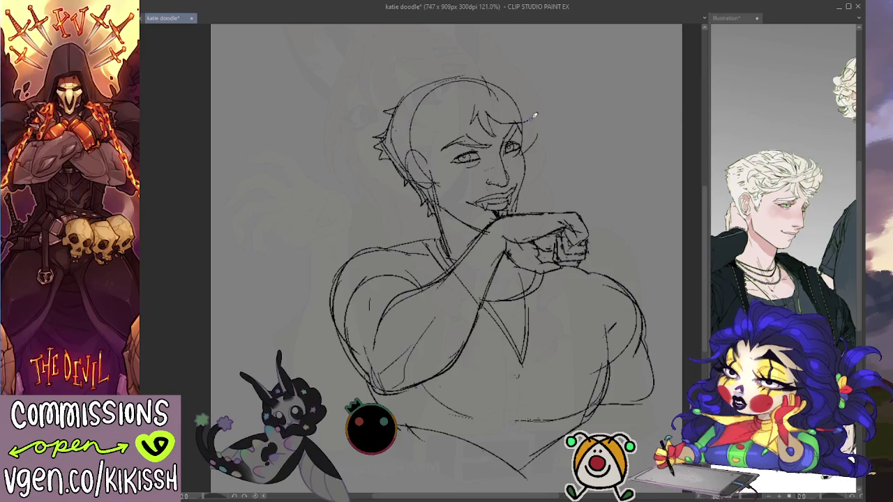
pyautogui.moveTo(523, 106)
pyautogui.mouseDown()
pyautogui.moveTo(537, 95)
pyautogui.moveTo(518, 96)
pyautogui.moveTo(518, 85)
pyautogui.mouseUp()
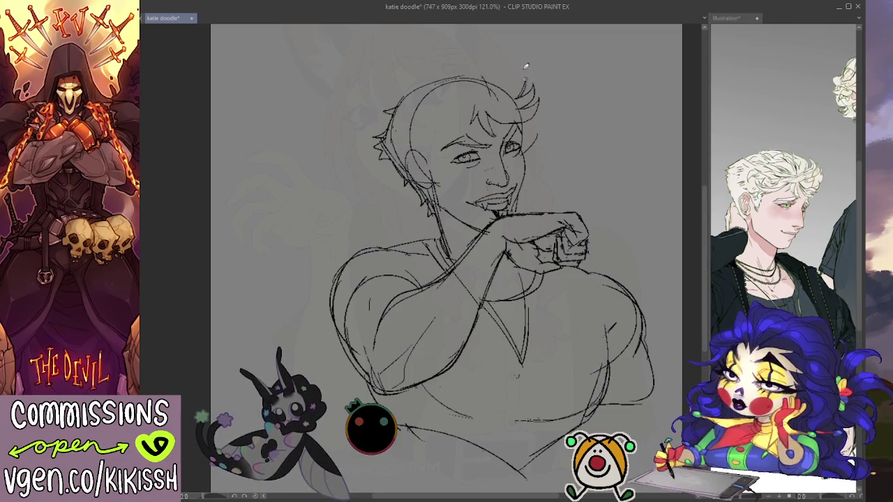
pyautogui.moveTo(529, 94); pyautogui.dragTo(497, 50)
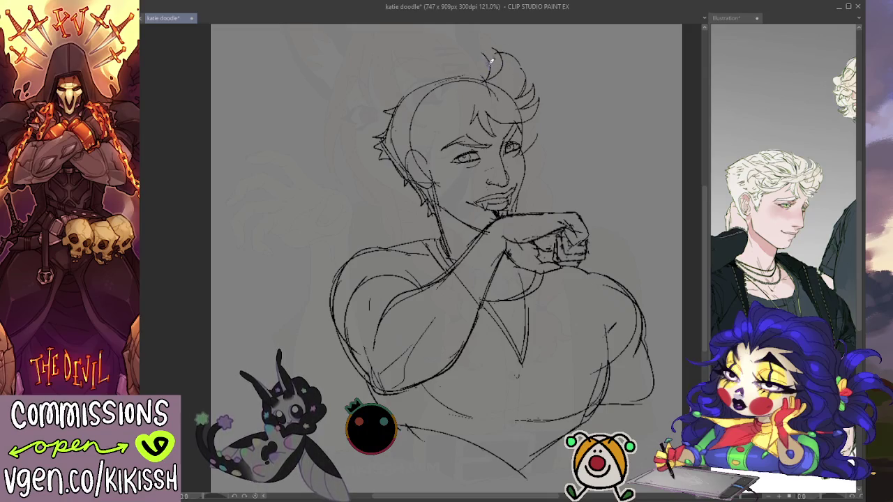
pyautogui.moveTo(490, 52)
pyautogui.mouseDown()
pyautogui.moveTo(433, 68)
pyautogui.moveTo(397, 96)
pyautogui.mouseUp()
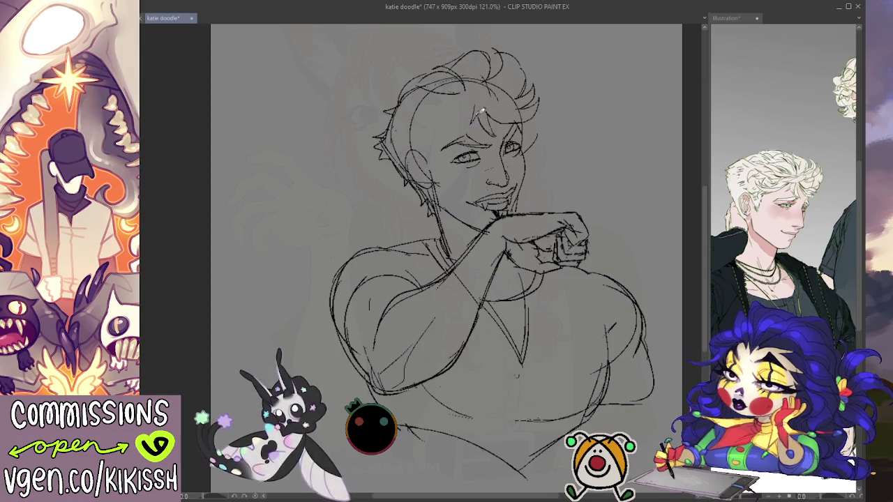
pyautogui.moveTo(479, 98); pyautogui.dragTo(464, 128)
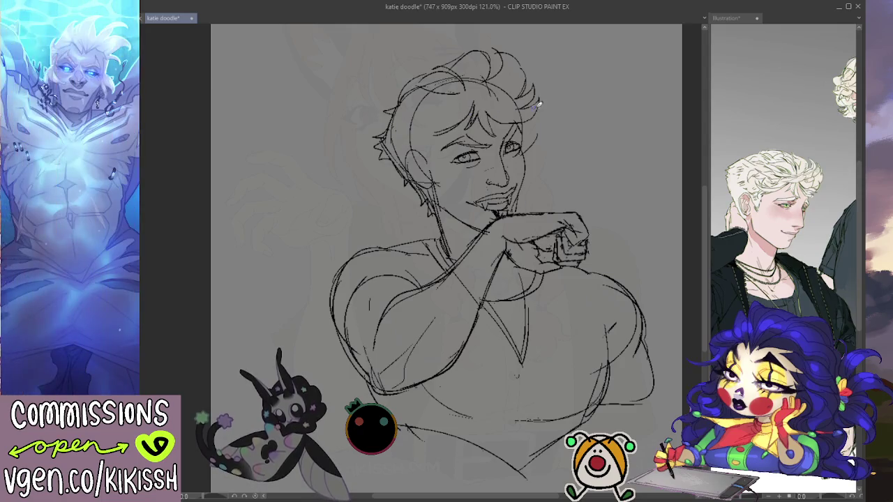
# - Glance at the reference illustration and return to the katie doodle sketch
pyautogui.moveTo(566, 144); pyautogui.dragTo(576, 144)
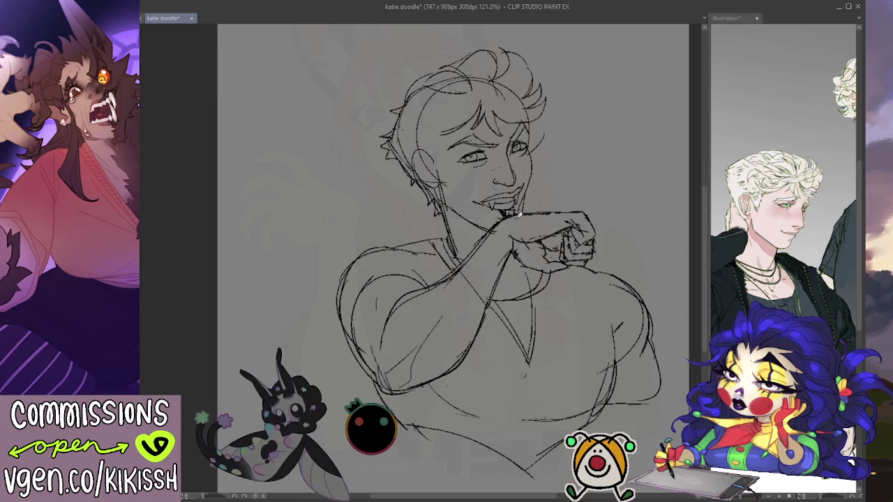
pyautogui.click(727, 17)
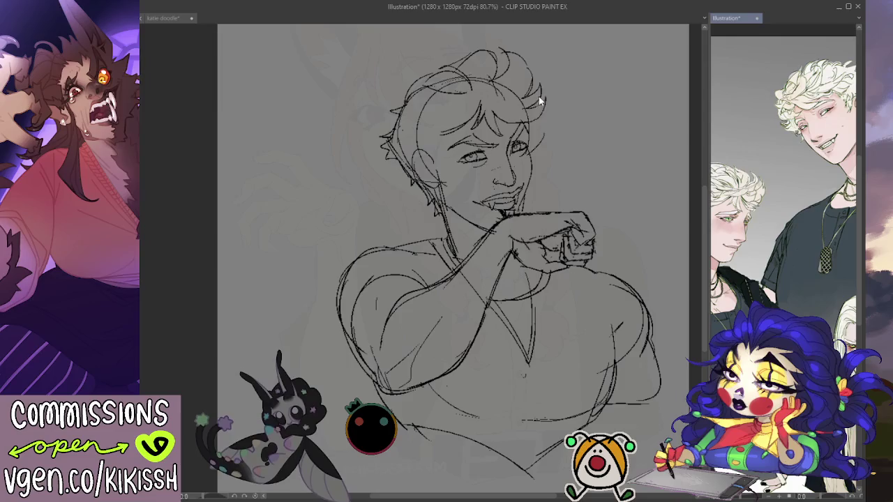
pyautogui.hotkey('ctrl', 'Tab')
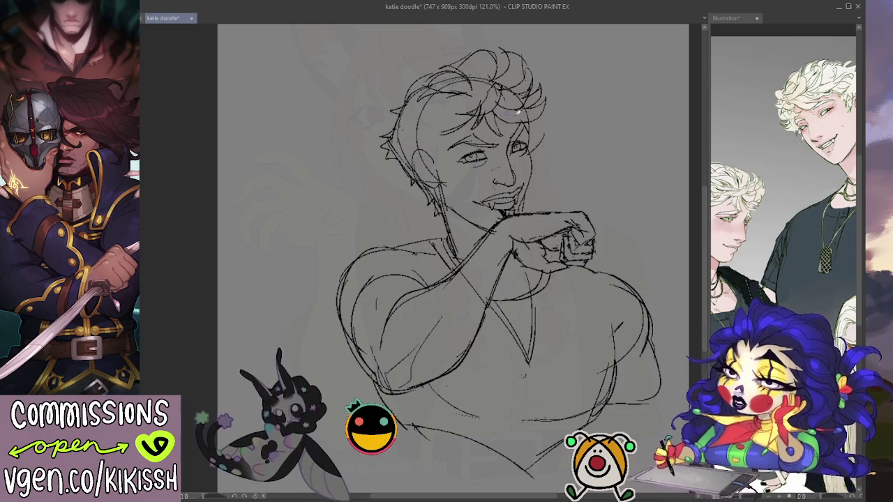
# - Lighten some hair strokes, comparing against another part of the reference illustration
pyautogui.click(729, 18)
pyautogui.click(434, 102)
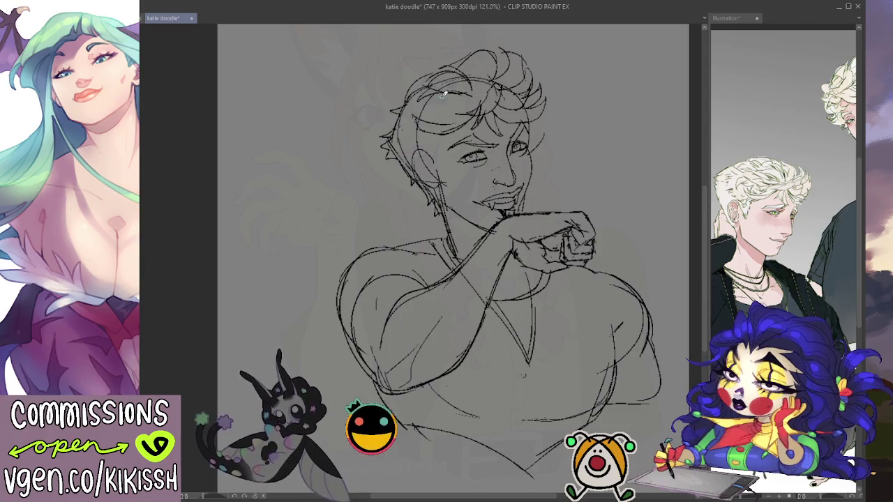
pyautogui.moveTo(401, 111); pyautogui.dragTo(384, 152)
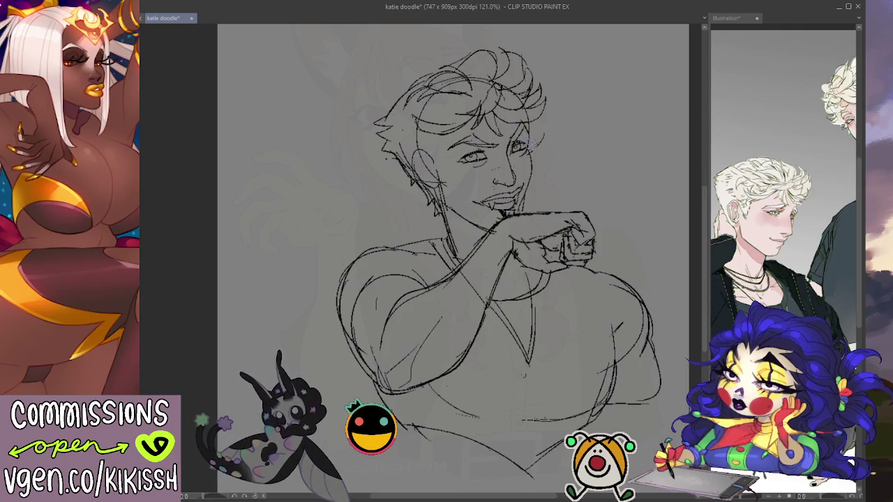
pyautogui.moveTo(568, 174); pyautogui.dragTo(559, 164)
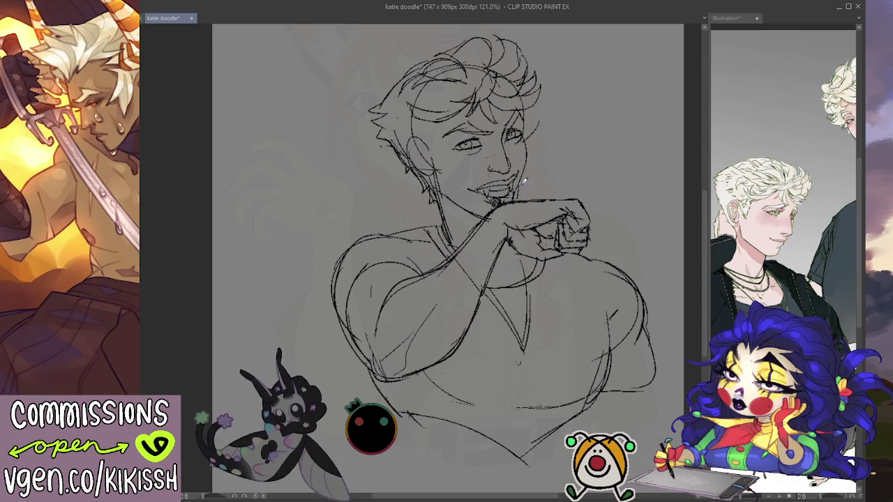
pyautogui.moveTo(739, 314)
pyautogui.mouseDown()
pyautogui.moveTo(691, 157)
pyautogui.moveTo(778, 164)
pyautogui.moveTo(750, 160)
pyautogui.mouseUp()
pyautogui.click(571, 215)
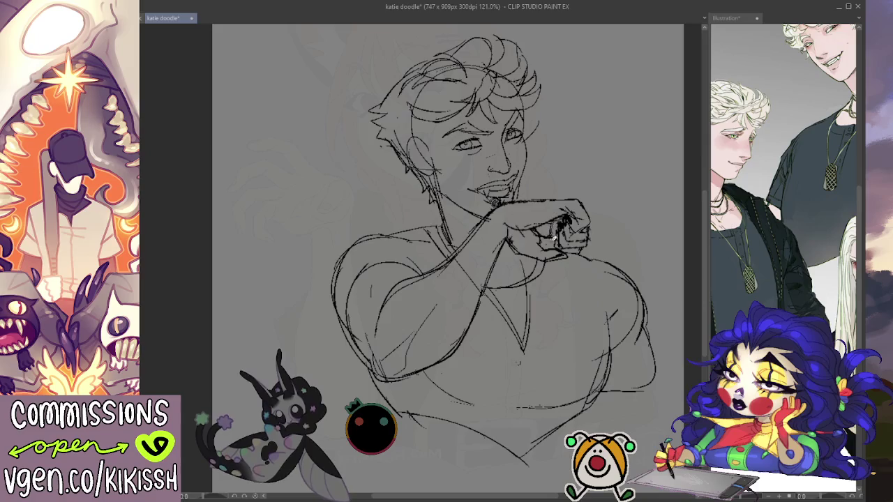
# - Darken the lines on the hand and sketch a stroke across the upper chest
pyautogui.moveTo(564, 225); pyautogui.dragTo(539, 243)
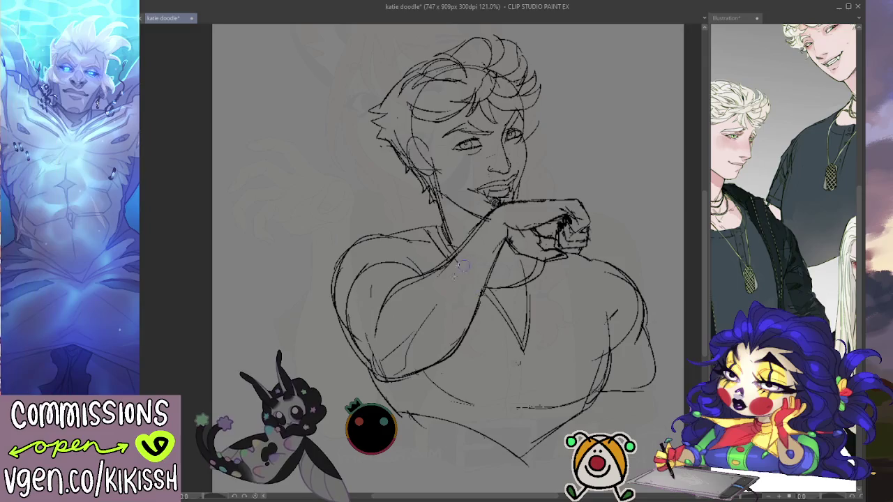
pyautogui.moveTo(481, 259); pyautogui.dragTo(501, 216)
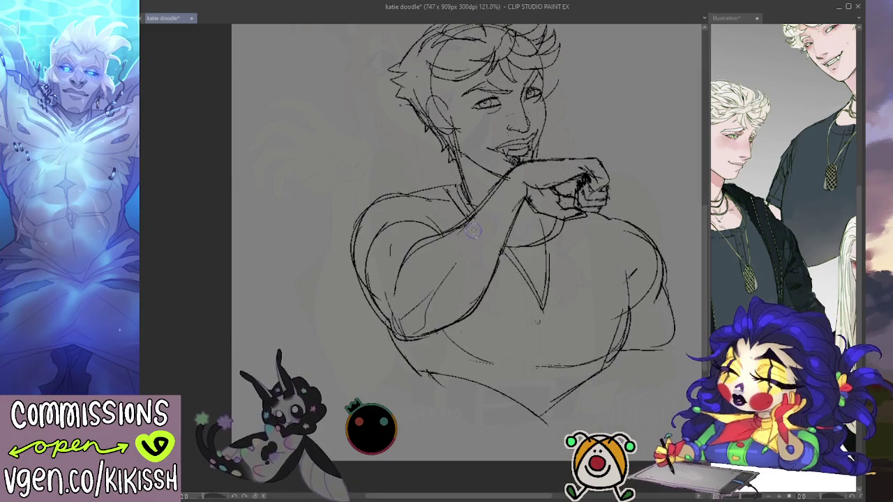
pyautogui.moveTo(401, 266)
pyautogui.mouseDown()
pyautogui.moveTo(450, 214)
pyautogui.moveTo(509, 178)
pyautogui.mouseUp()
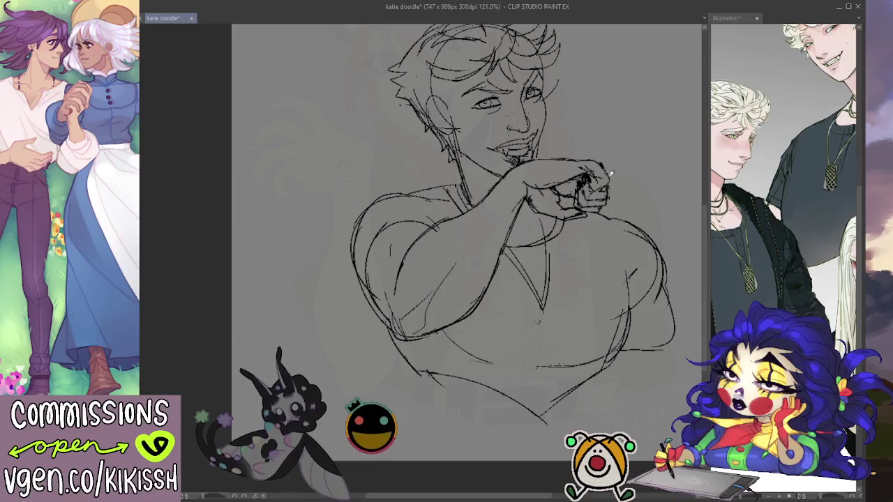
# - Focus the reference illustration and pan it to the curly-haired figure's face
pyautogui.moveTo(594, 156); pyautogui.dragTo(582, 184)
pyautogui.click(780, 176)
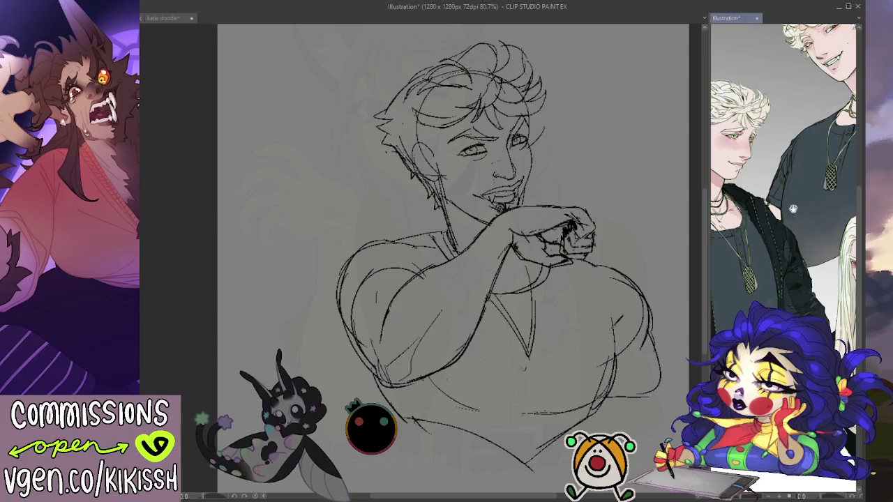
pyautogui.scroll(-5, 780, 176)
pyautogui.moveTo(705, 199); pyautogui.dragTo(729, 267)
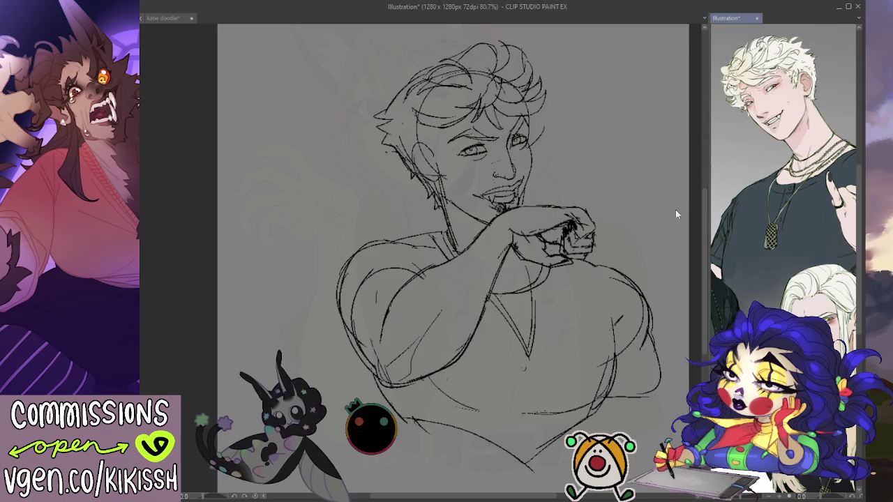
# - Return to the sketch and darken the line along the right jaw
pyautogui.click(443, 128)
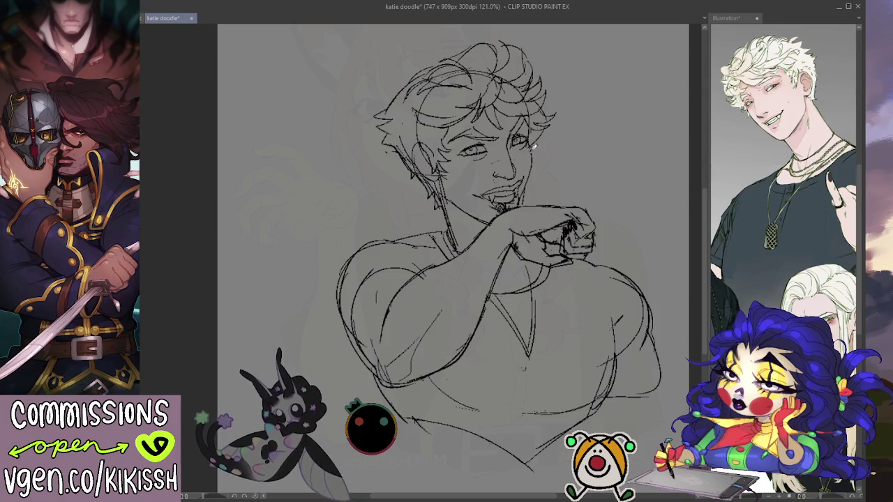
pyautogui.moveTo(537, 151); pyautogui.dragTo(528, 189)
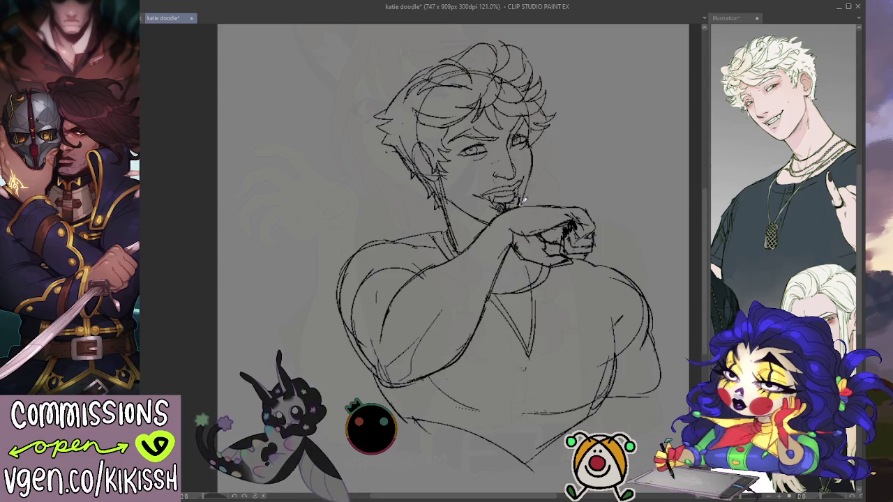
# - Sketch the jaw-to-neck line, collarbone strokes, a faint arm line and a darker shoulder line
pyautogui.moveTo(447, 197); pyautogui.dragTo(488, 223)
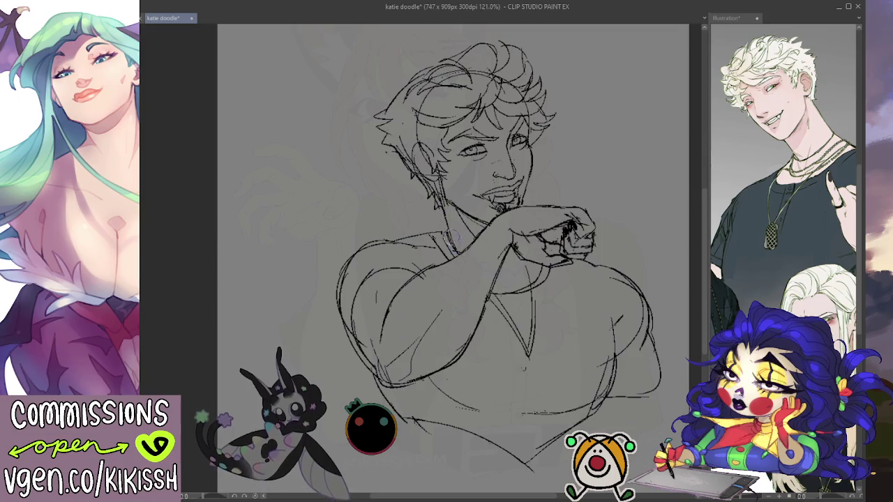
pyautogui.moveTo(427, 235); pyautogui.dragTo(471, 242)
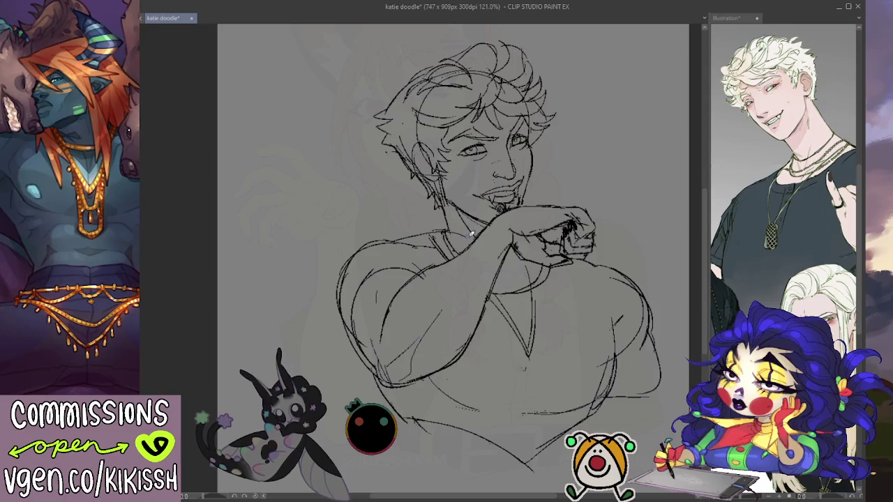
pyautogui.moveTo(457, 231); pyautogui.dragTo(467, 243)
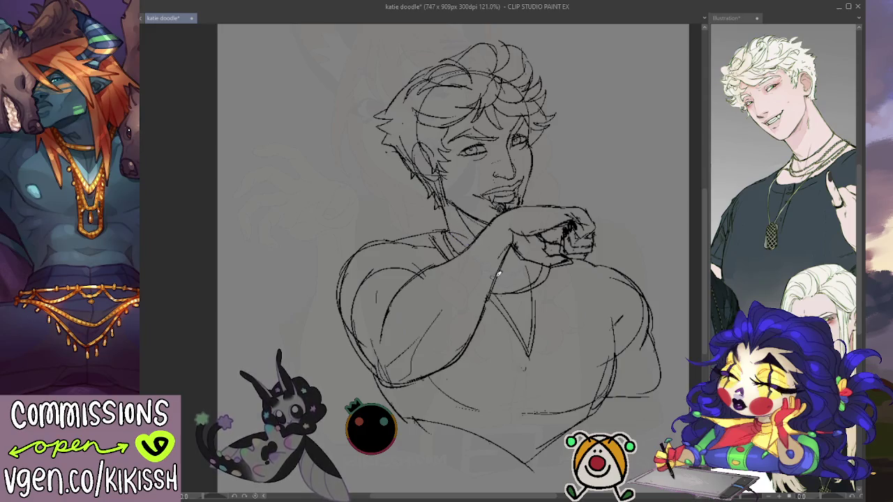
pyautogui.moveTo(490, 279)
pyautogui.mouseDown()
pyautogui.moveTo(541, 268)
pyautogui.moveTo(503, 280)
pyautogui.moveTo(537, 258)
pyautogui.moveTo(521, 260)
pyautogui.mouseUp()
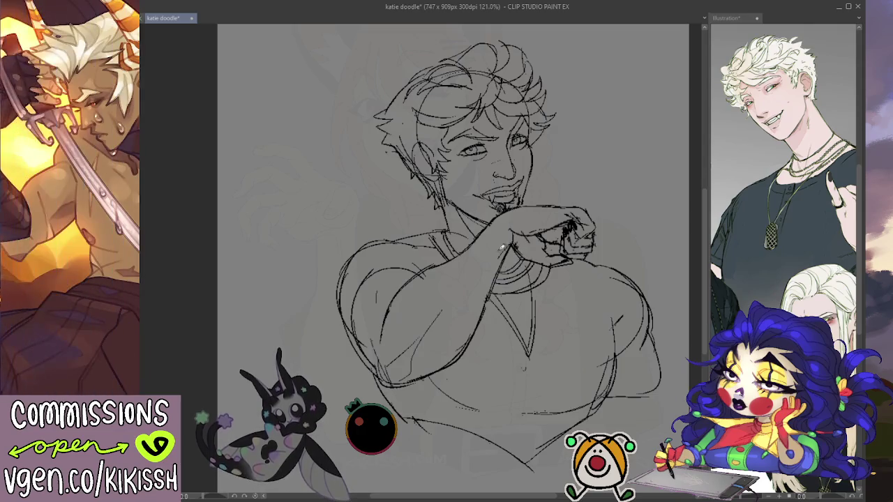
pyautogui.moveTo(451, 229); pyautogui.dragTo(472, 241)
# - Draw the pendant's chain down the chest, redoing it with a top loop
pyautogui.moveTo(566, 146); pyautogui.dragTo(590, 150)
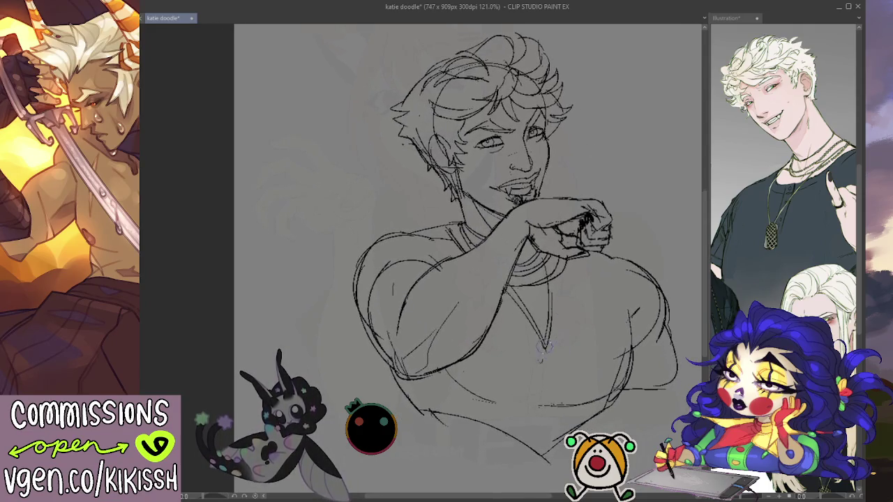
pyautogui.moveTo(550, 343); pyautogui.dragTo(540, 374)
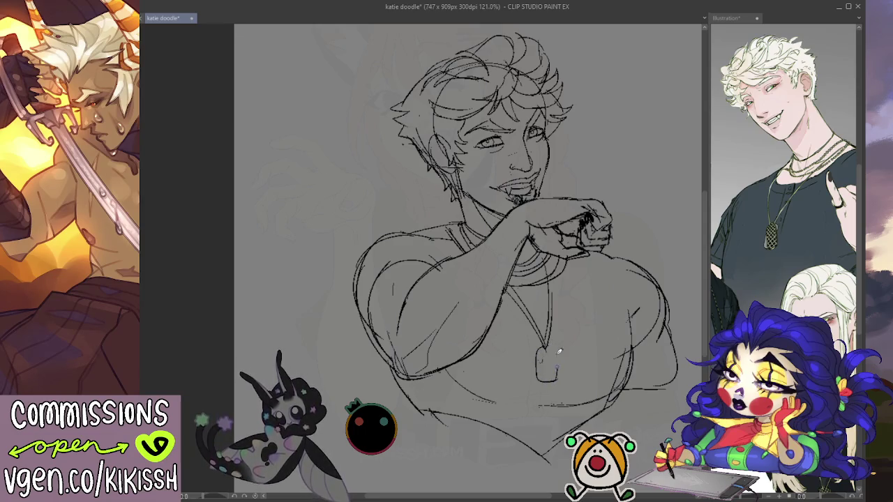
pyautogui.hotkey('ctrl', 'z')
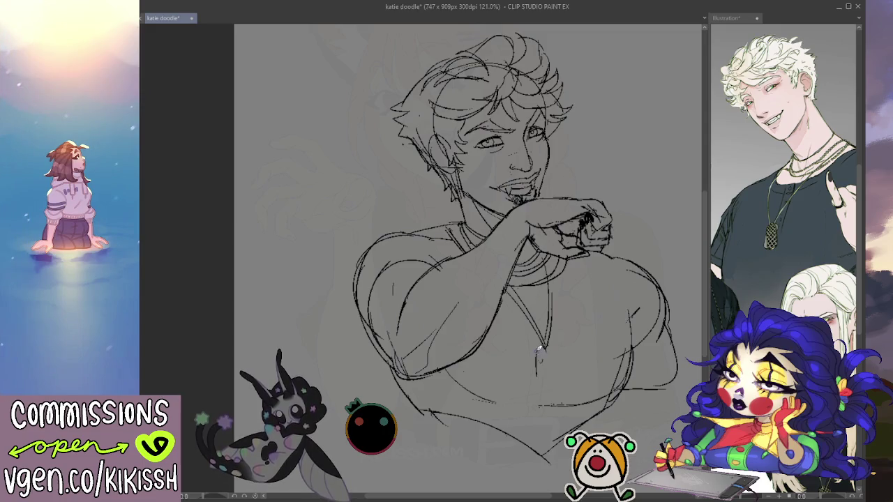
pyautogui.moveTo(557, 346); pyautogui.dragTo(559, 354)
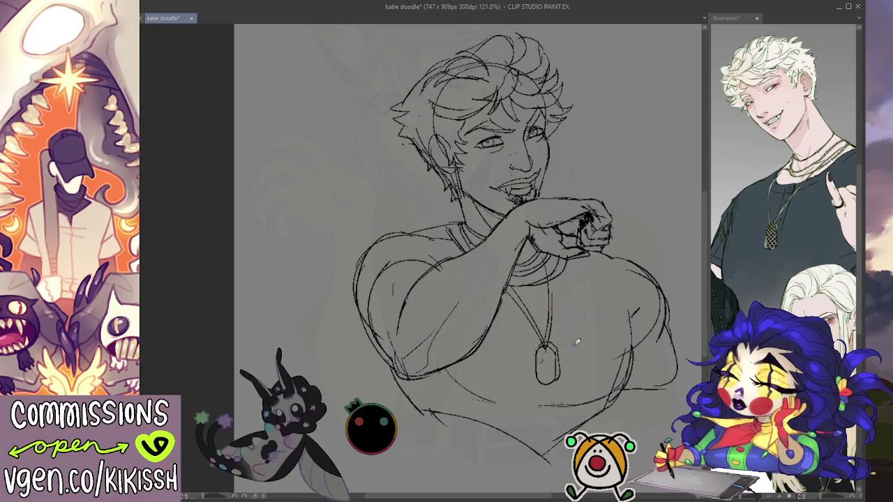
# - Check the reference, then sketch the shoulder and arm contour and a diagonal shoulder line
pyautogui.hotkey('ctrl', 'Tab')
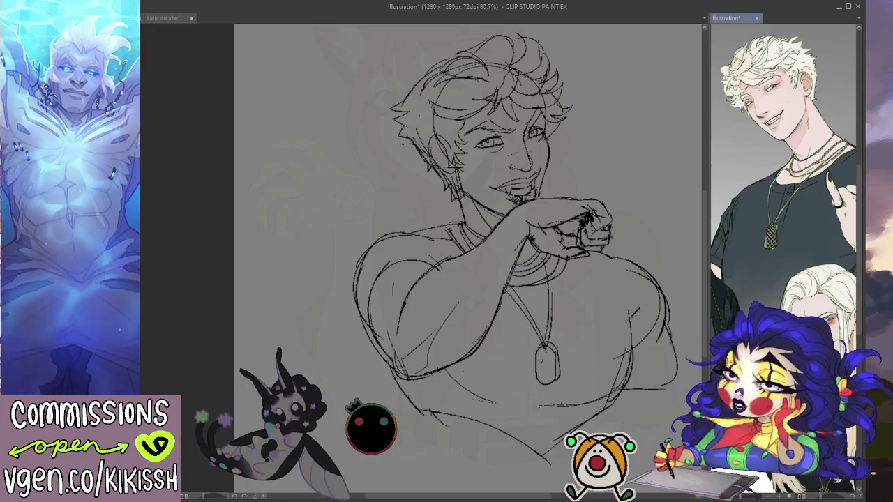
pyautogui.scroll(-3, 783, 175)
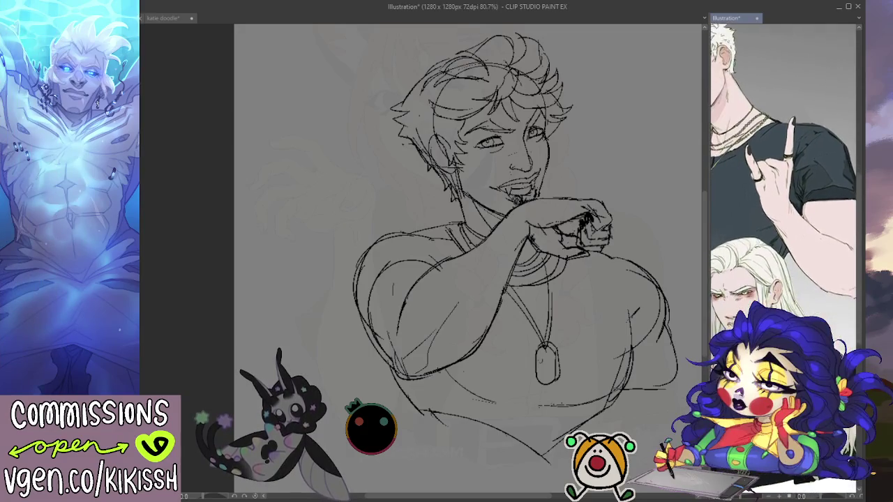
pyautogui.hotkey('ctrl', 'Tab')
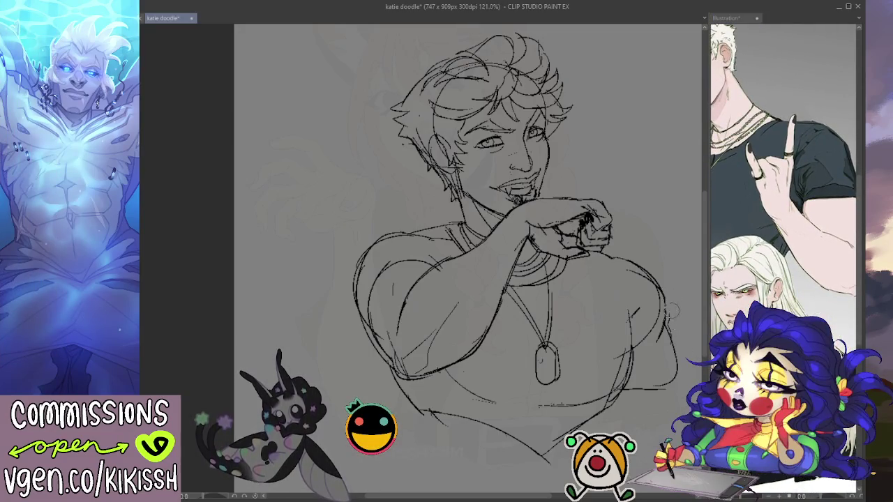
pyautogui.moveTo(666, 301)
pyautogui.mouseDown()
pyautogui.moveTo(661, 353)
pyautogui.moveTo(677, 378)
pyautogui.moveTo(617, 394)
pyautogui.mouseUp()
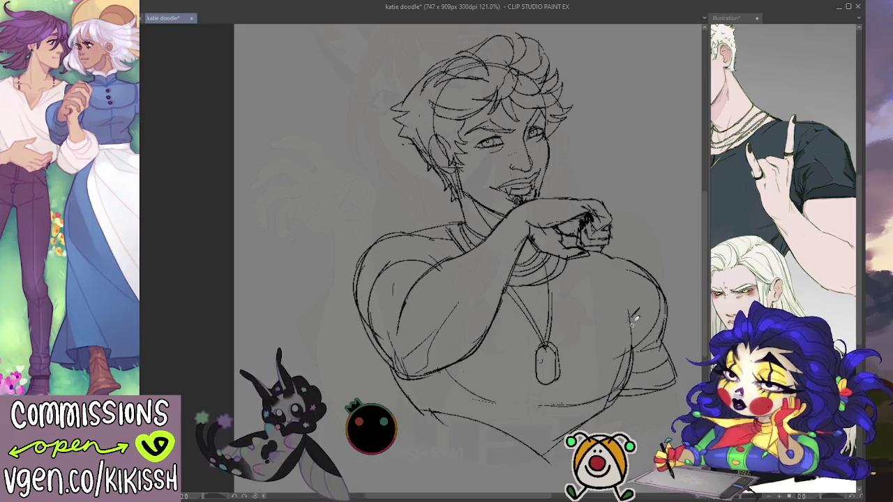
pyautogui.moveTo(649, 261); pyautogui.dragTo(642, 307)
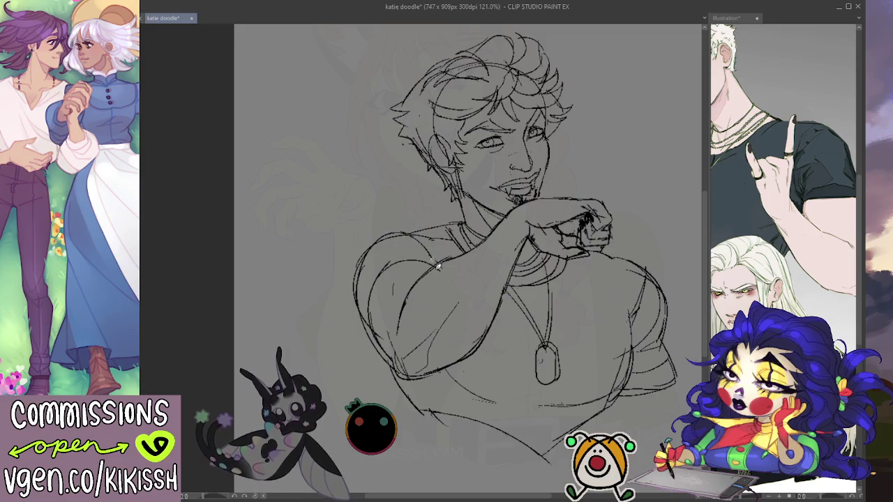
pyautogui.moveTo(398, 237); pyautogui.dragTo(441, 261)
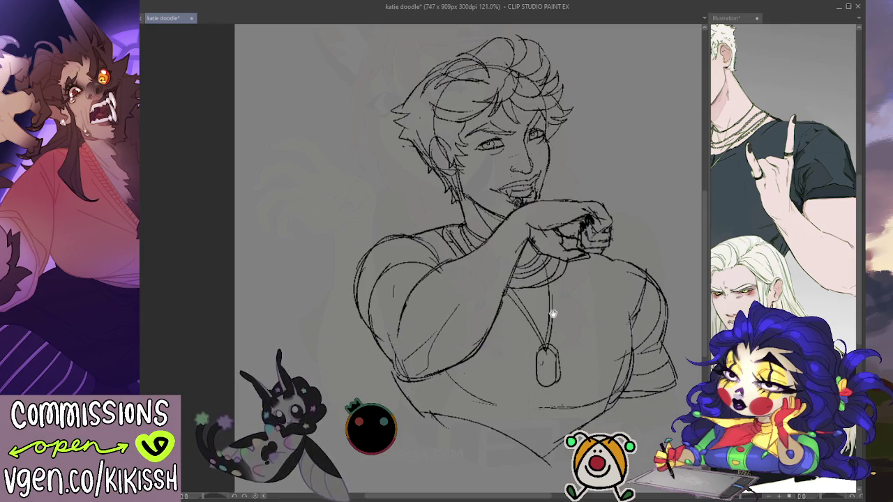
# - Mirror the canvas and pencil the raised arm's shoulder and arm outline
pyautogui.press('h')
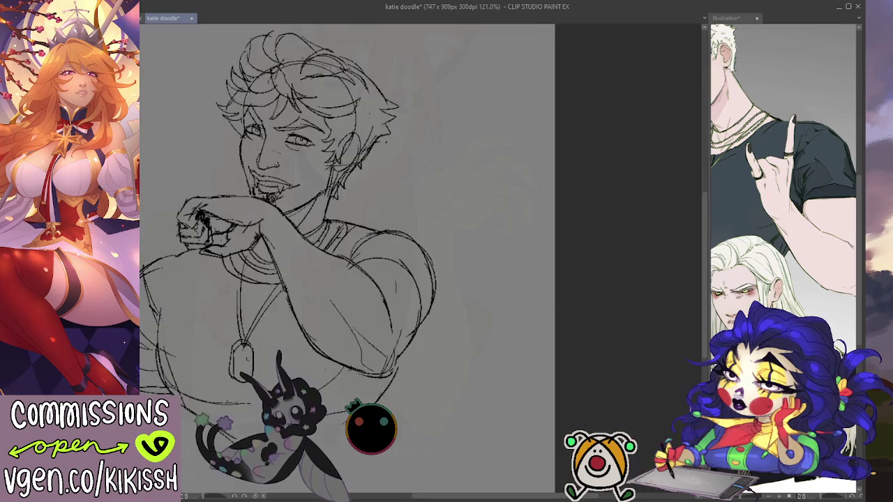
pyautogui.moveTo(206, 178); pyautogui.dragTo(327, 177)
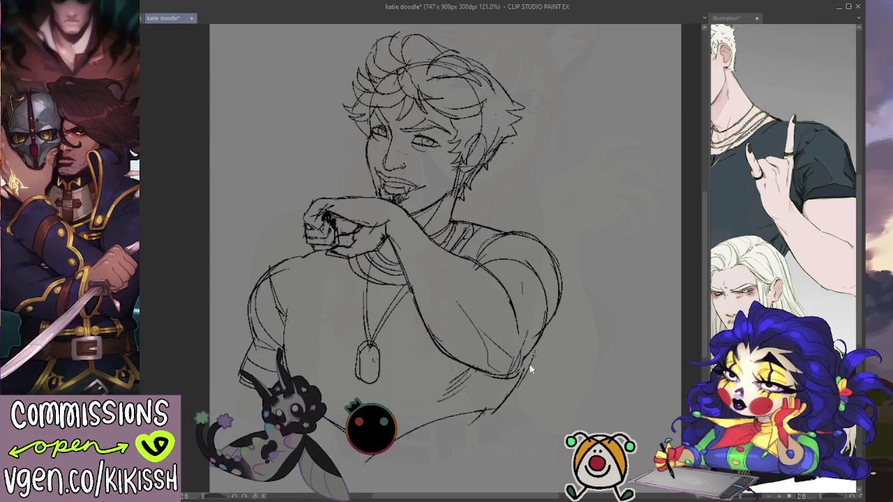
pyautogui.moveTo(566, 303); pyautogui.dragTo(564, 269)
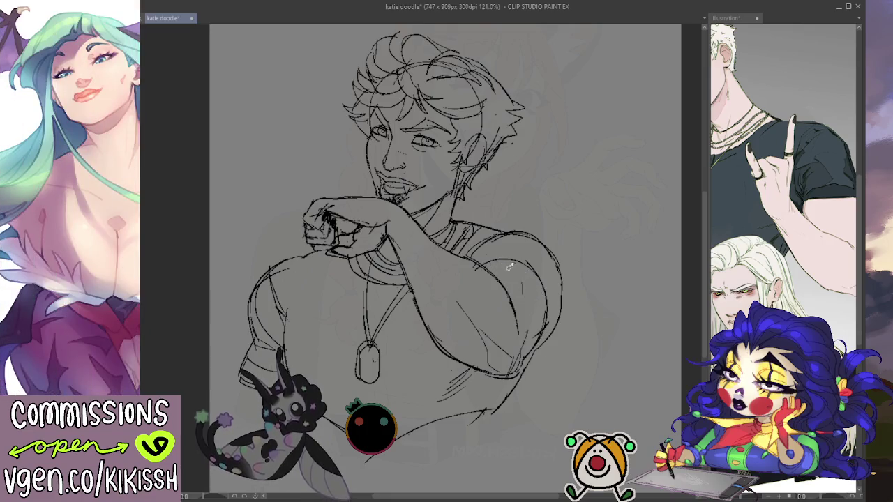
pyautogui.moveTo(535, 283); pyautogui.dragTo(545, 329)
pyautogui.moveTo(529, 262); pyautogui.dragTo(545, 333)
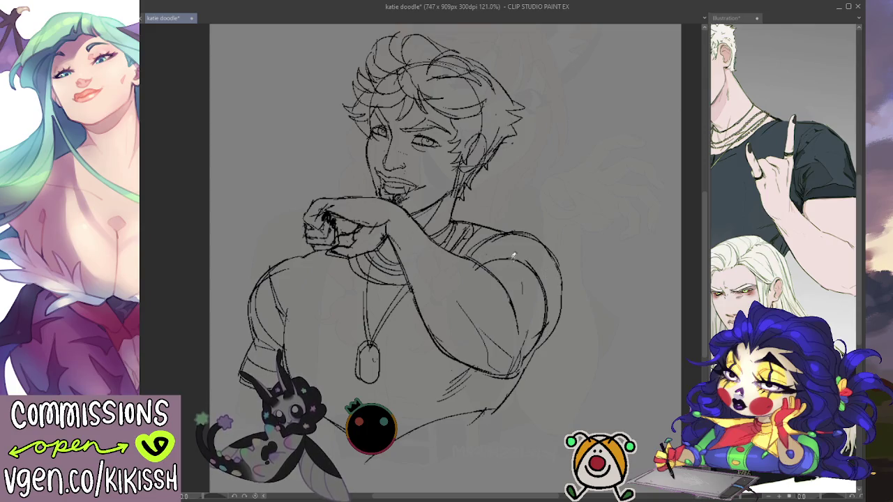
pyautogui.moveTo(550, 286); pyautogui.dragTo(555, 313)
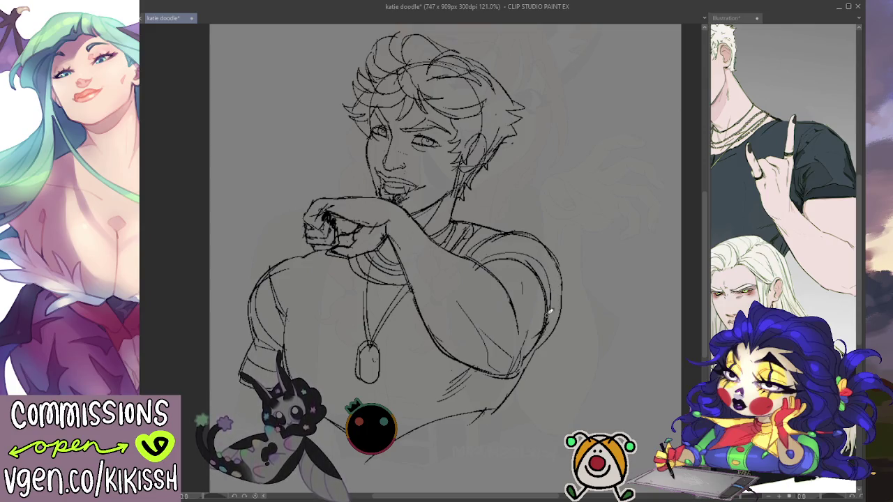
pyautogui.moveTo(561, 282); pyautogui.dragTo(547, 345)
# - Undo the last arm stroke, redraw the outer arm and bulging sleeve, then unflip the view
pyautogui.hotkey('ctrl', 'z')
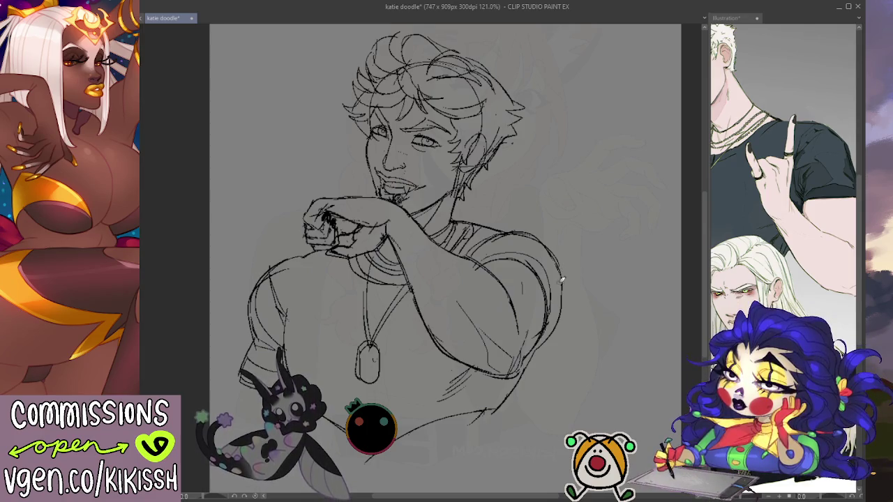
pyautogui.moveTo(557, 260); pyautogui.dragTo(541, 339)
pyautogui.moveTo(555, 245)
pyautogui.mouseDown()
pyautogui.moveTo(562, 328)
pyautogui.moveTo(547, 342)
pyautogui.mouseUp()
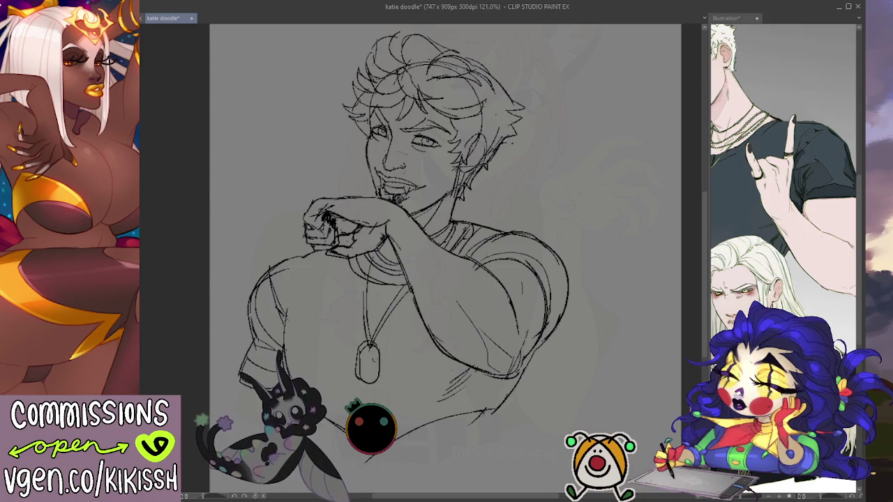
pyautogui.press('h')
pyautogui.moveTo(812, 190); pyautogui.dragTo(850, 218)
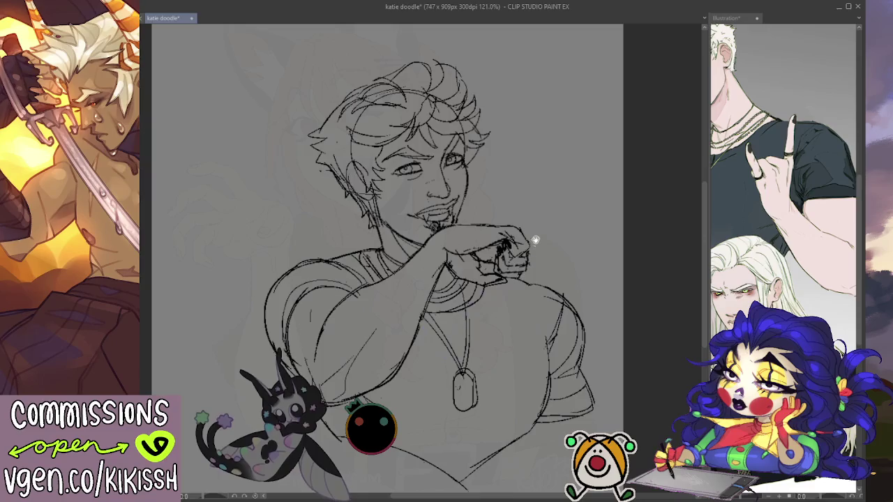
# - Check the reference illustration by mirroring it horizontally and back
pyautogui.scroll(1, 535, 242)
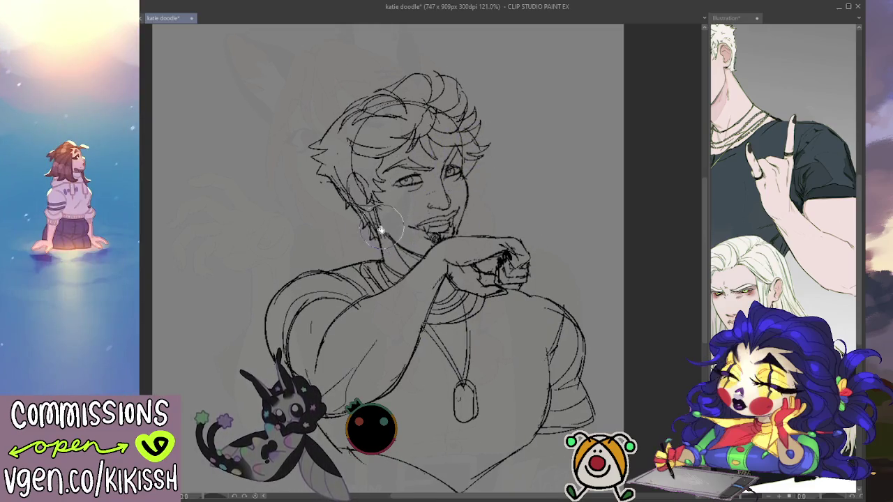
pyautogui.click(729, 17)
pyautogui.scroll(2, 779, 199)
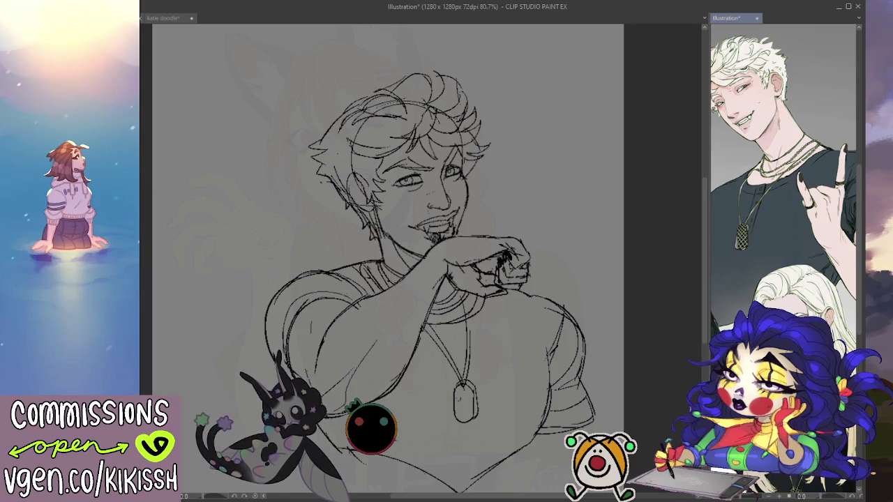
pyautogui.press('h')
pyautogui.press('h')
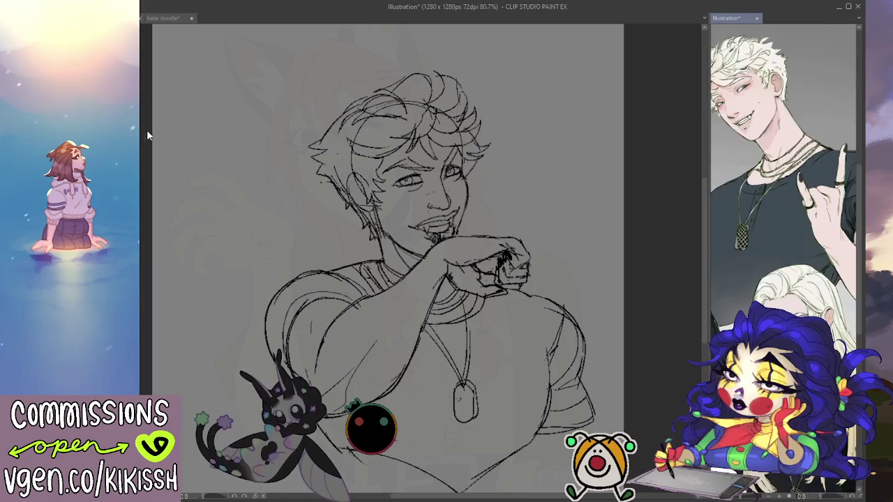
pyautogui.click(231, 162)
pyautogui.press('h')
# - Mirror the katie doodle sketch and lasso the torso and shoulders to transform them
pyautogui.moveTo(232, 162); pyautogui.dragTo(256, 138)
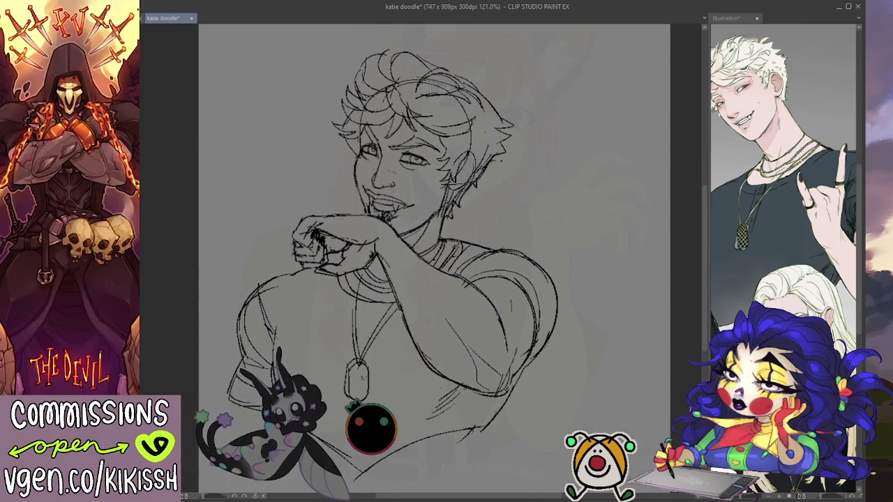
pyautogui.press('h')
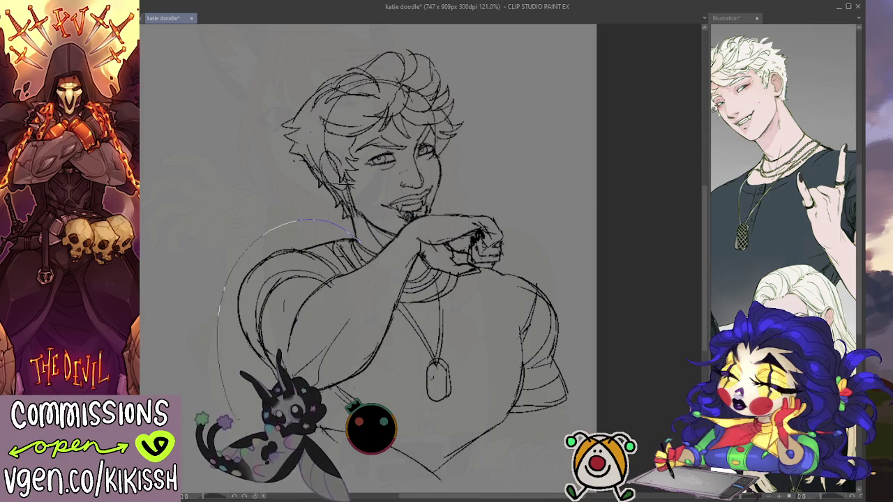
pyautogui.moveTo(352, 199); pyautogui.dragTo(468, 125)
pyautogui.hotkey('ctrl', 't')
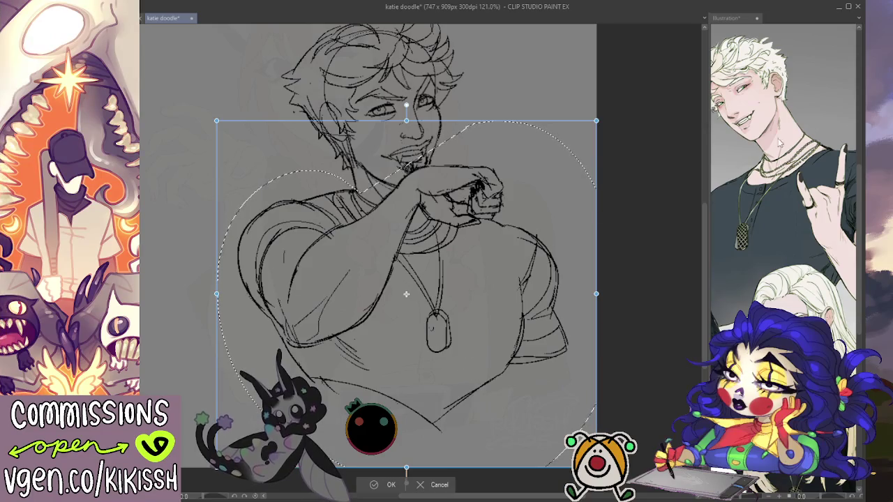
# - Scale the selected torso up and shift it down under the head, then apply and deselect
pyautogui.press('Return')
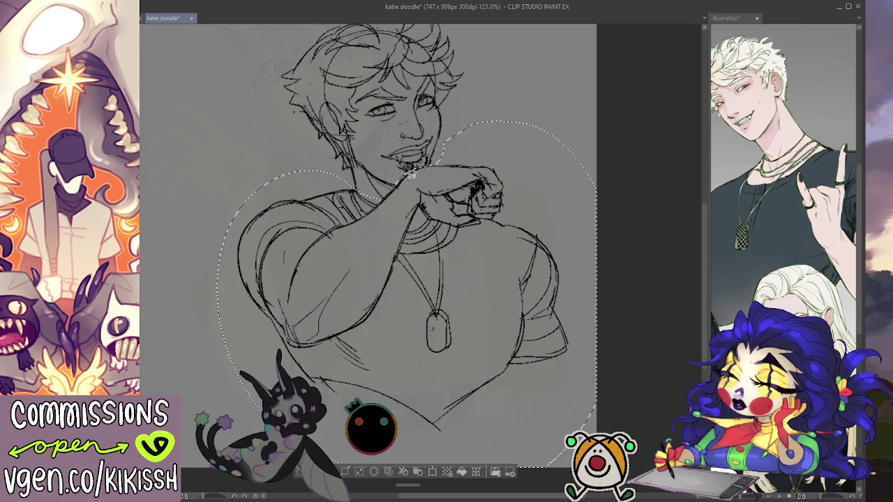
pyautogui.hotkey('ctrl', 't')
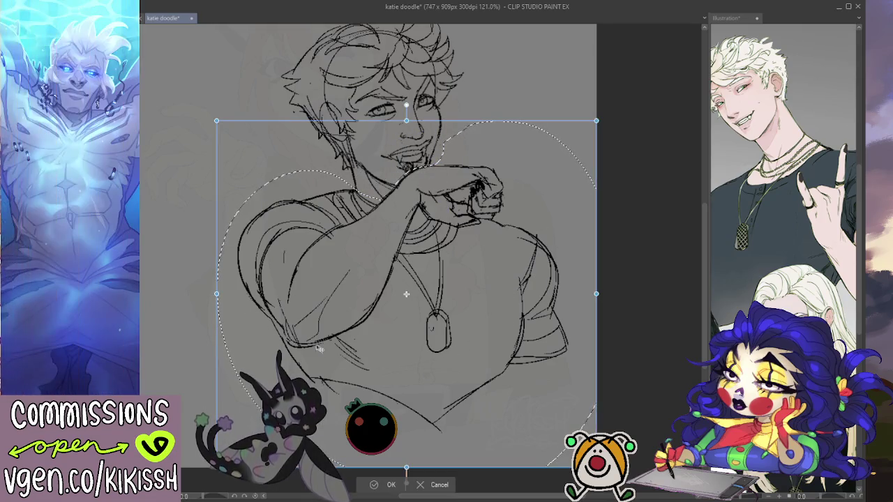
pyautogui.moveTo(418, 381); pyautogui.dragTo(427, 391)
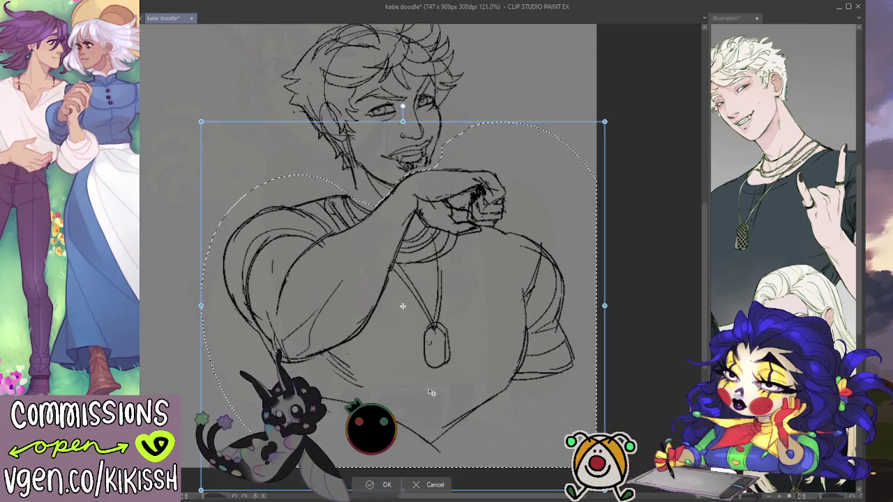
pyautogui.moveTo(431, 393); pyautogui.dragTo(430, 391)
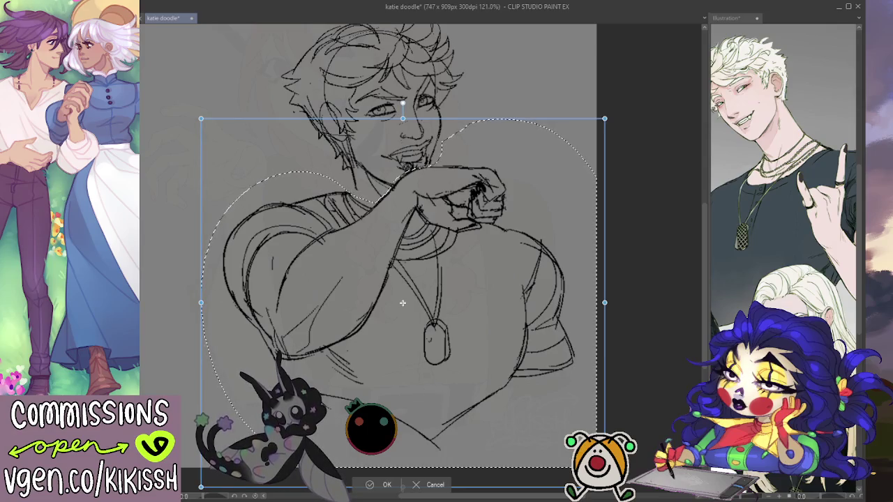
pyautogui.press('h')
pyautogui.moveTo(364, 294); pyautogui.dragTo(364, 311)
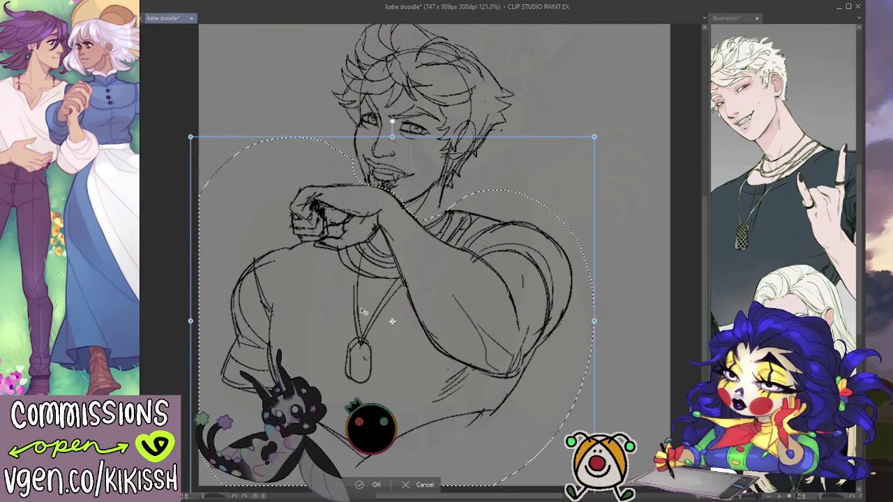
pyautogui.press('Return')
pyautogui.hotkey('ctrl', 'd')
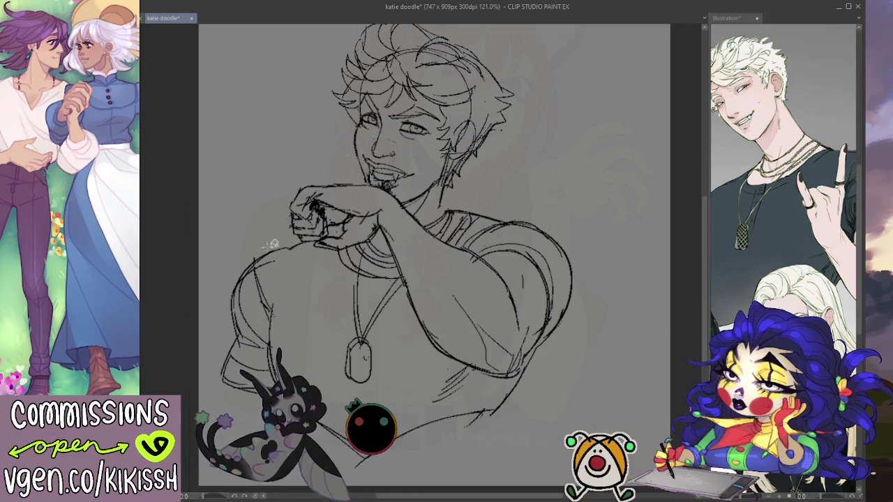
# - Unflip the view and draw a new left shoulder line near the neck
pyautogui.press('h')
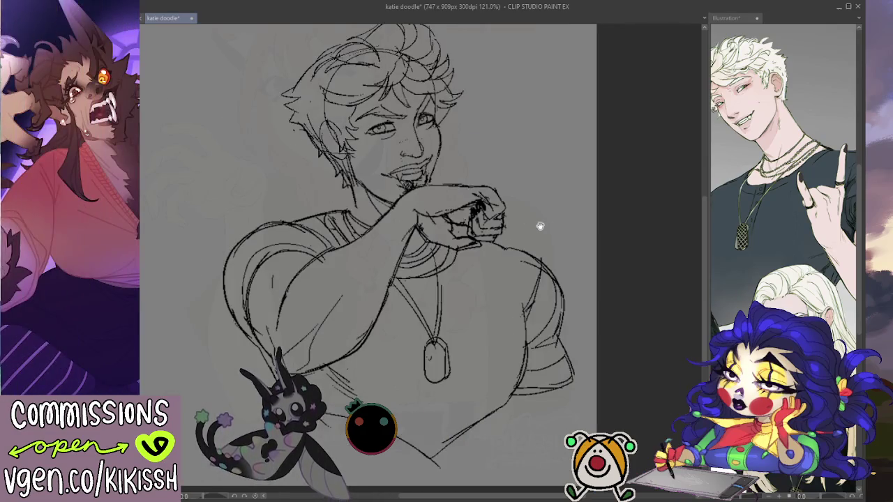
pyautogui.moveTo(530, 221); pyautogui.dragTo(639, 191)
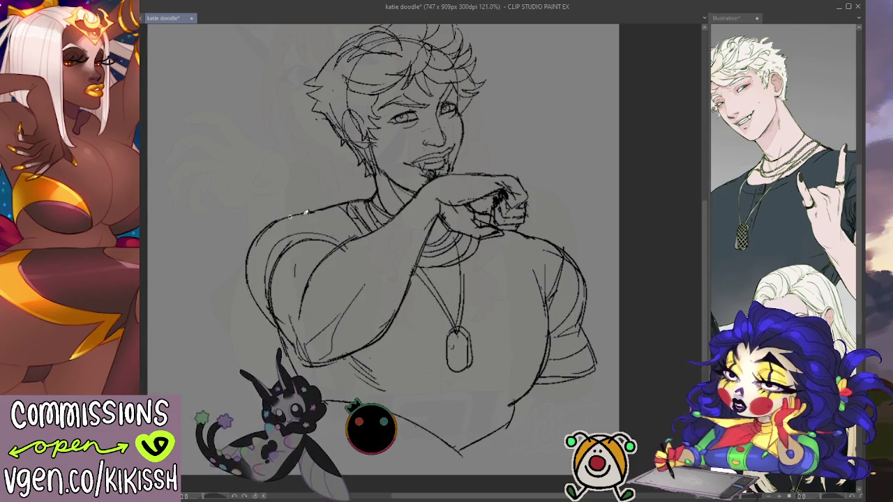
pyautogui.moveTo(321, 216); pyautogui.dragTo(355, 208)
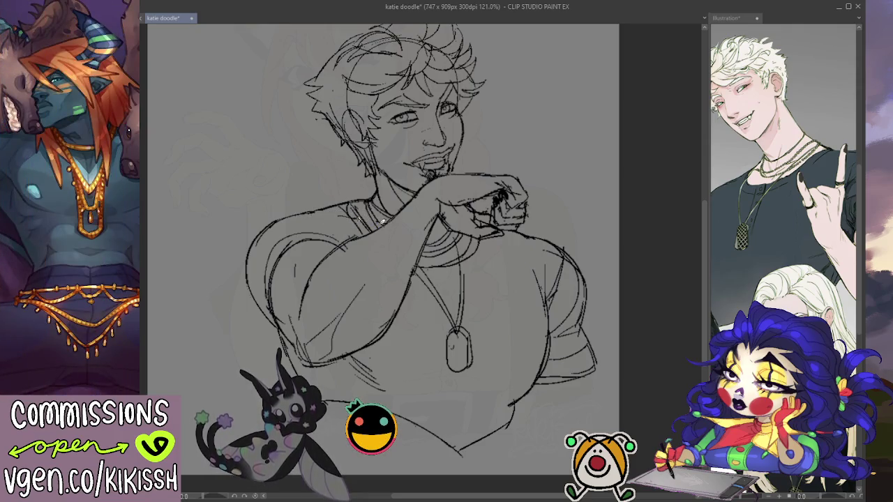
pyautogui.moveTo(302, 211); pyautogui.dragTo(345, 201)
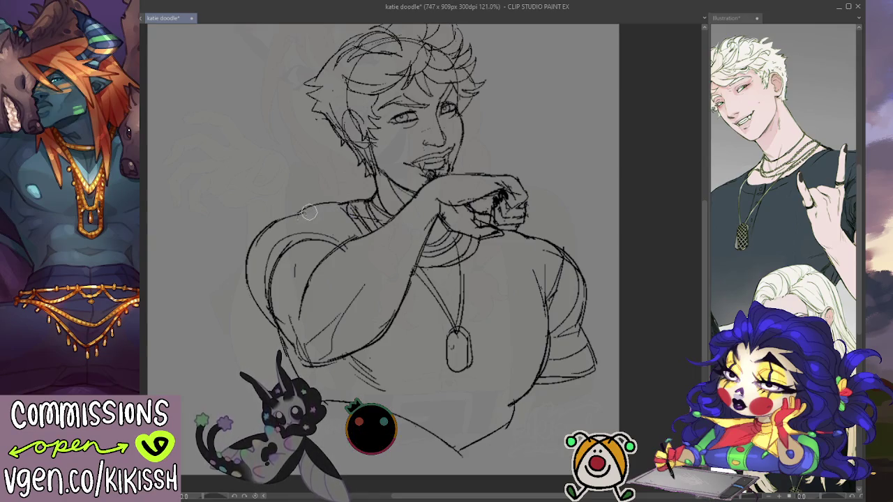
# - Erase the old outer left shoulder line and redraw that outer stroke
pyautogui.press('e')
pyautogui.moveTo(246, 250); pyautogui.dragTo(244, 307)
pyautogui.press('p')
pyautogui.moveTo(271, 225); pyautogui.dragTo(250, 273)
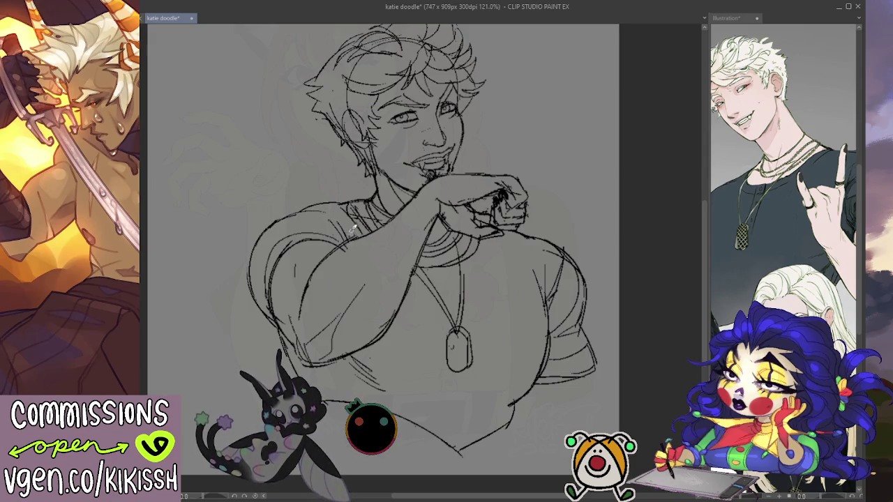
pyautogui.moveTo(527, 262); pyautogui.dragTo(531, 337)
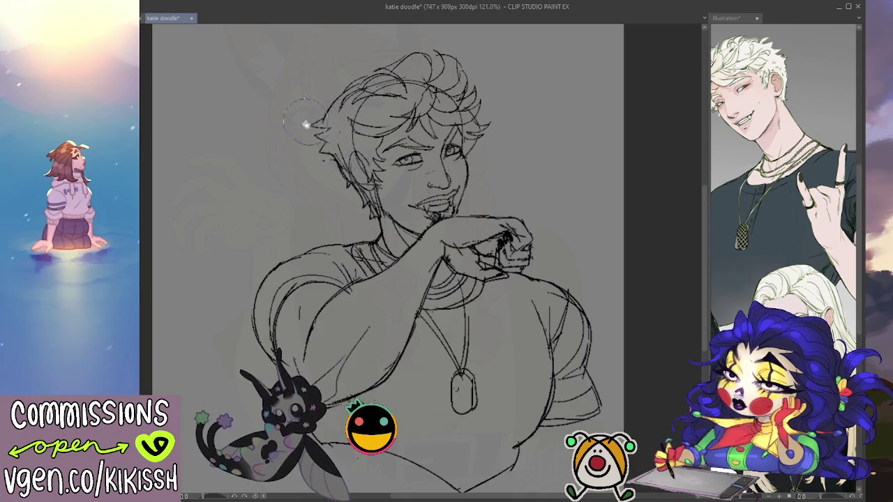
# - Add hair strokes atop the head and a small earring below the ear, then view the reference
pyautogui.moveTo(332, 120); pyautogui.dragTo(460, 37)
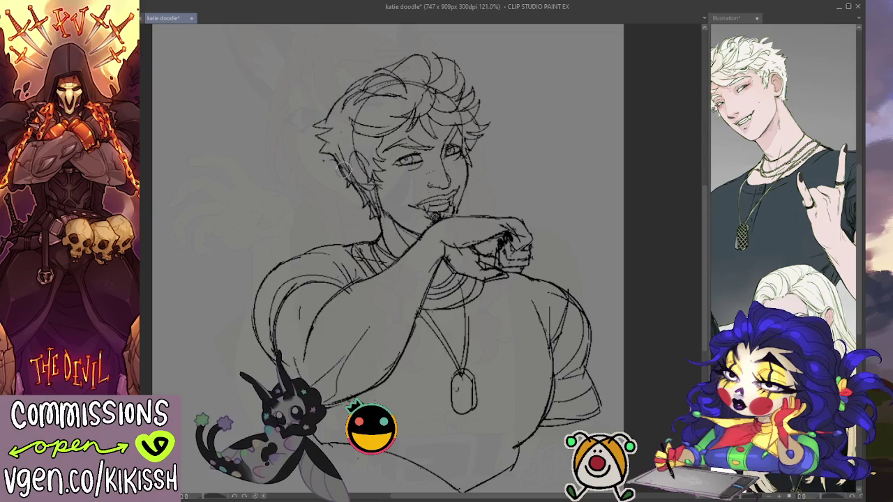
pyautogui.moveTo(371, 186); pyautogui.dragTo(368, 200)
pyautogui.moveTo(336, 155); pyautogui.dragTo(353, 171)
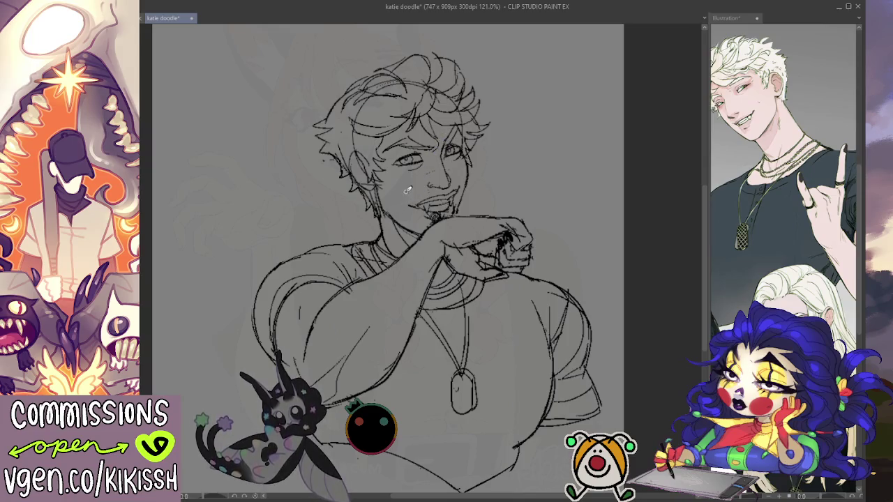
pyautogui.click(759, 203)
pyautogui.moveTo(759, 203)
pyautogui.mouseDown()
pyautogui.moveTo(770, 238)
pyautogui.moveTo(751, 239)
pyautogui.moveTo(740, 262)
pyautogui.mouseUp()
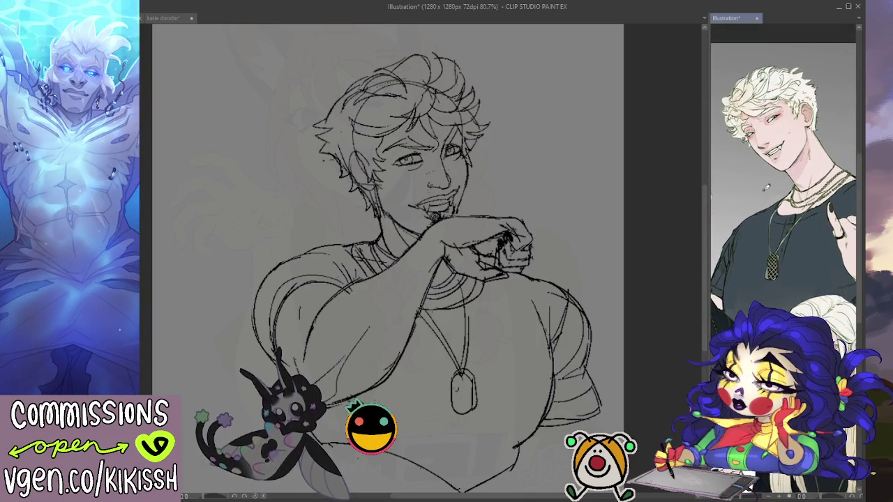
# - Zoom into the reference illustration and center the blonde man's face
pyautogui.scroll(2, 766, 187)
pyautogui.scroll(2, 766, 187)
pyautogui.scroll(-3, 766, 187)
pyautogui.scroll(-2, 766, 187)
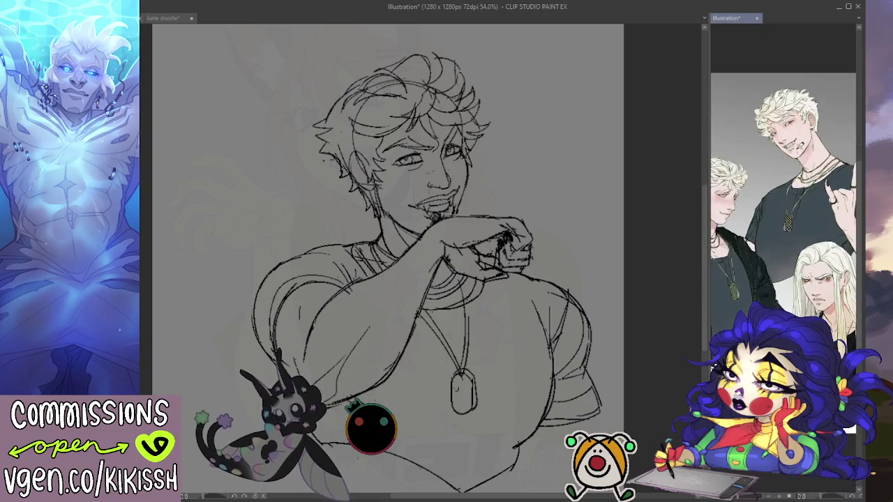
pyautogui.scroll(1, 766, 187)
pyautogui.scroll(1, 766, 187)
pyautogui.scroll(1, 767, 187)
pyautogui.scroll(2, 766, 187)
pyautogui.moveTo(740, 209)
pyautogui.mouseDown()
pyautogui.moveTo(838, 175)
pyautogui.moveTo(840, 205)
pyautogui.mouseUp()
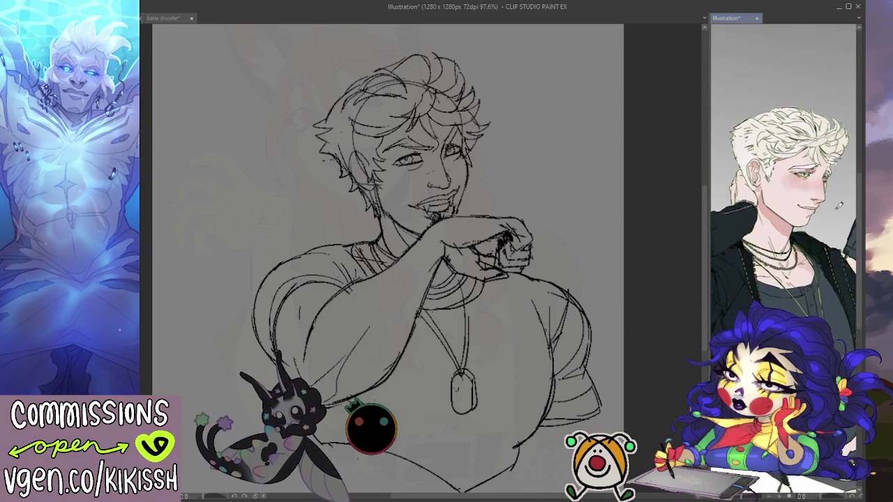
# - Return to the katie doodle sketch and reposition its view
pyautogui.click(451, 120)
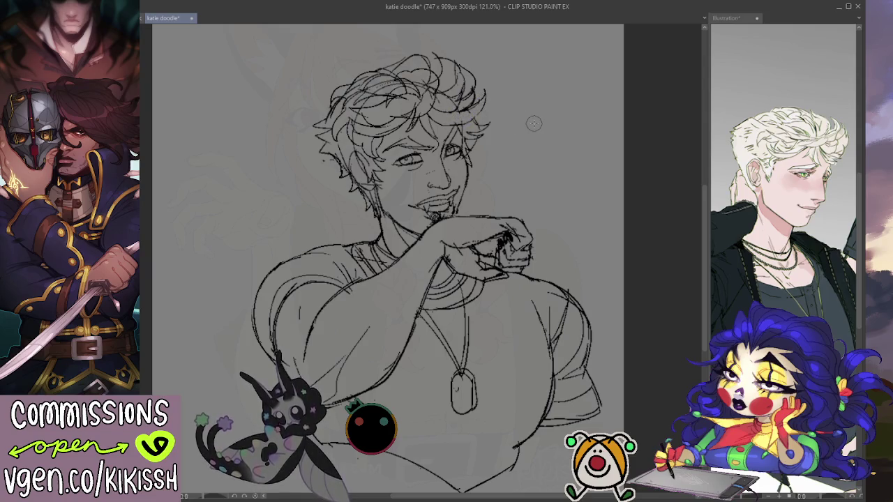
pyautogui.moveTo(589, 354); pyautogui.dragTo(633, 341)
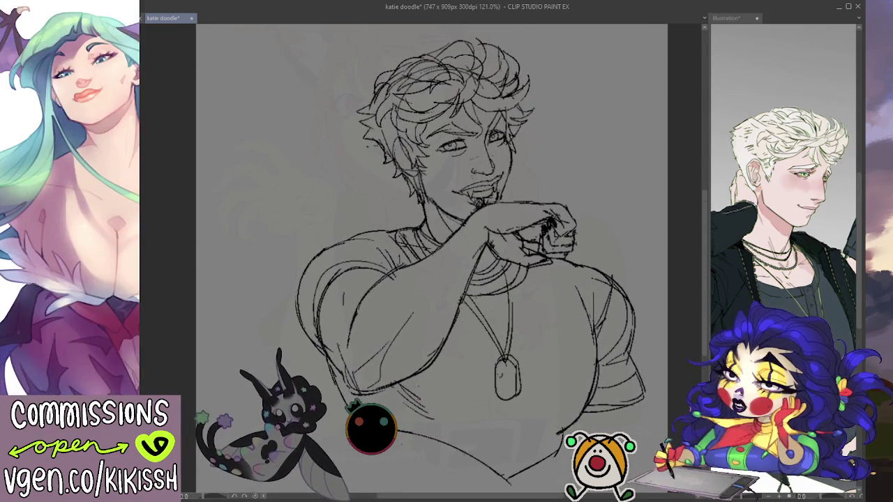
pyautogui.moveTo(548, 299)
pyautogui.mouseDown()
pyautogui.moveTo(559, 298)
pyautogui.moveTo(566, 330)
pyautogui.moveTo(567, 292)
pyautogui.mouseUp()
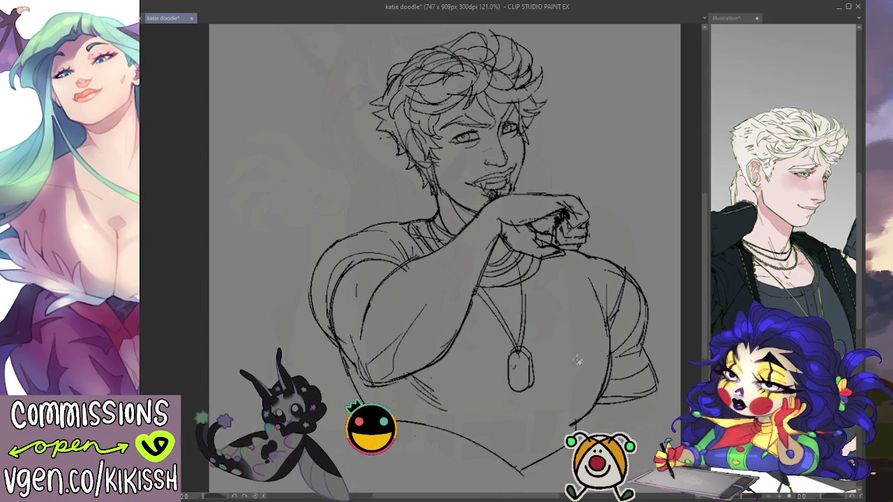
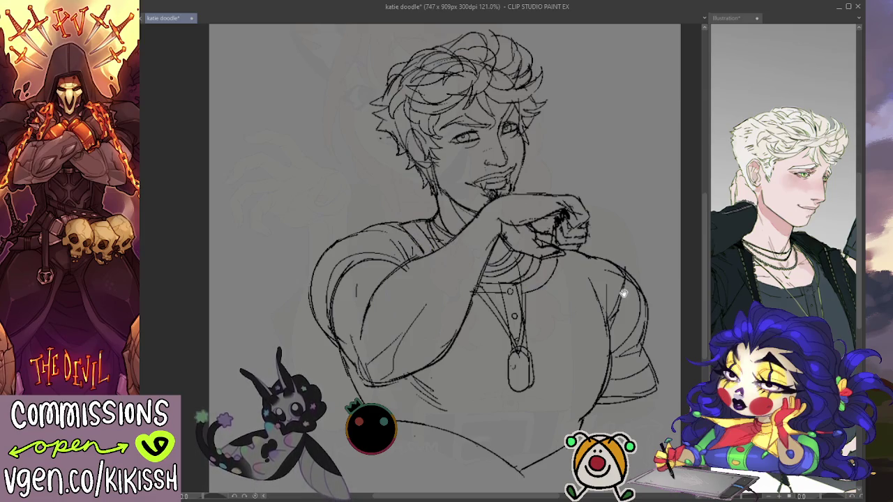
# - Lasso the sketched curly head, scale it down slightly with Free Transform, and deselect
pyautogui.moveTo(639, 281); pyautogui.dragTo(654, 286)
pyautogui.hotkey('ctrl', '-')
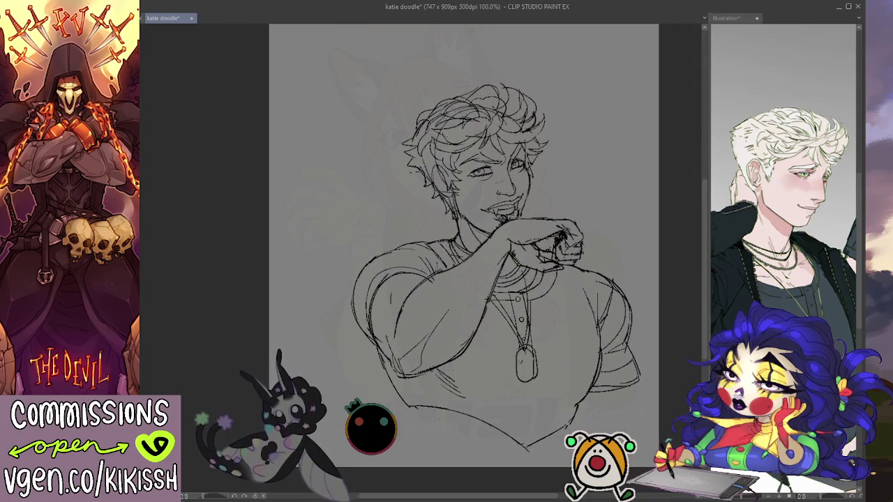
pyautogui.moveTo(617, 229); pyautogui.dragTo(586, 213)
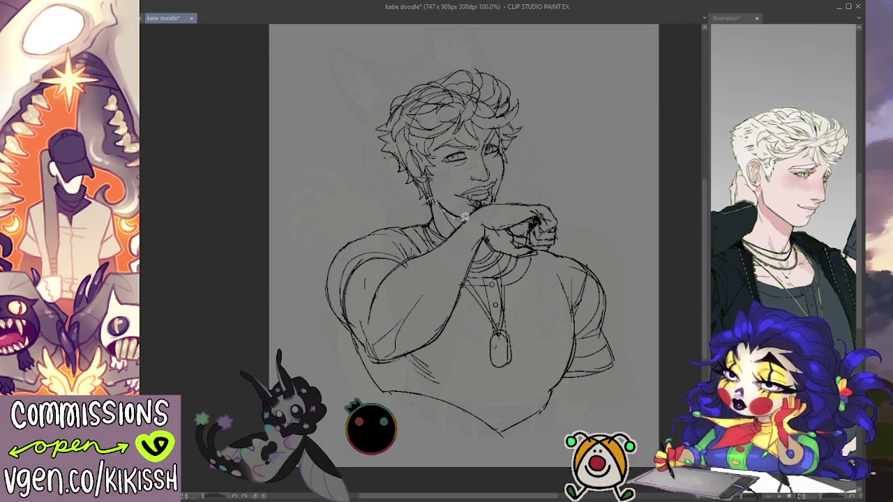
pyautogui.moveTo(529, 190); pyautogui.dragTo(441, 173)
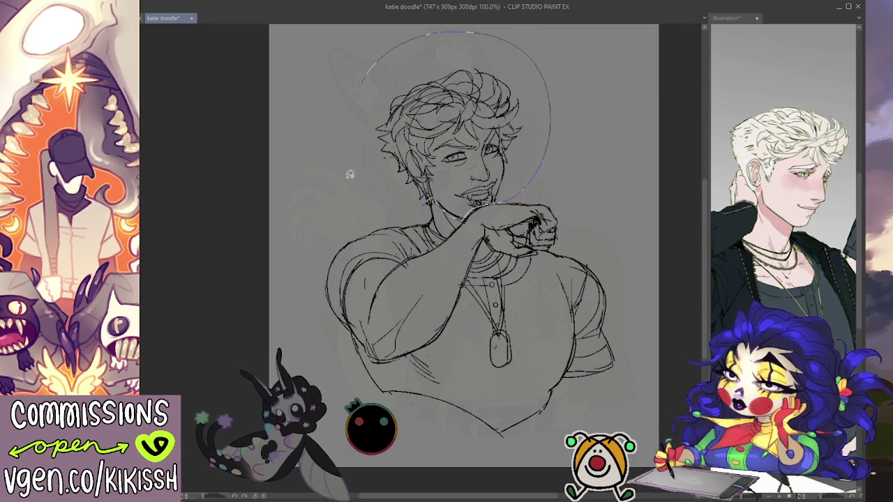
pyautogui.hotkey('ctrl', 't')
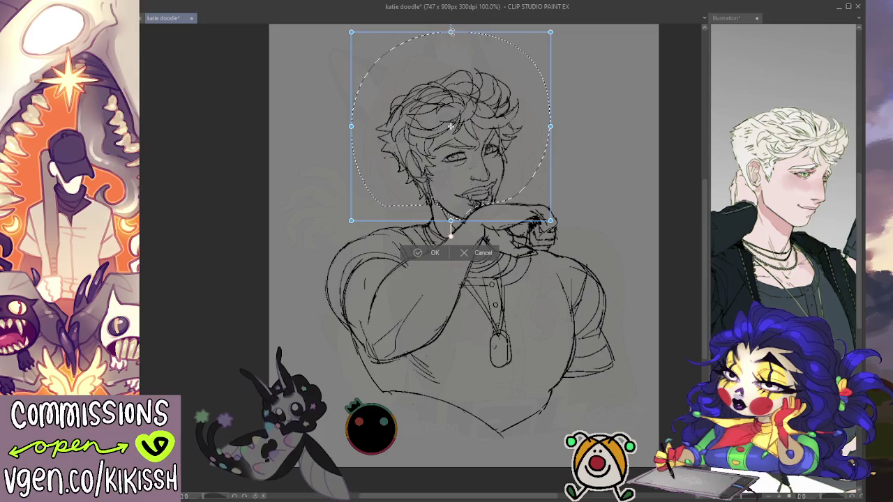
pyautogui.moveTo(545, 87); pyautogui.dragTo(512, 91)
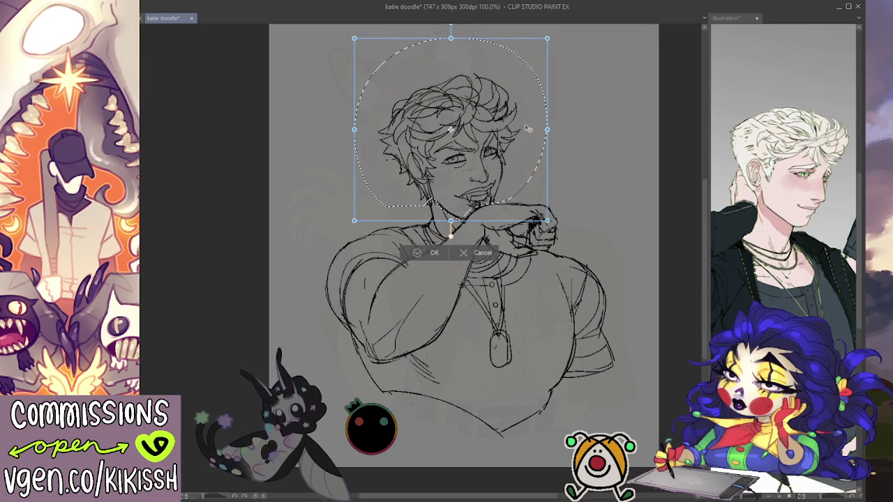
pyautogui.press('Return')
pyautogui.hotkey('ctrl', 'd')
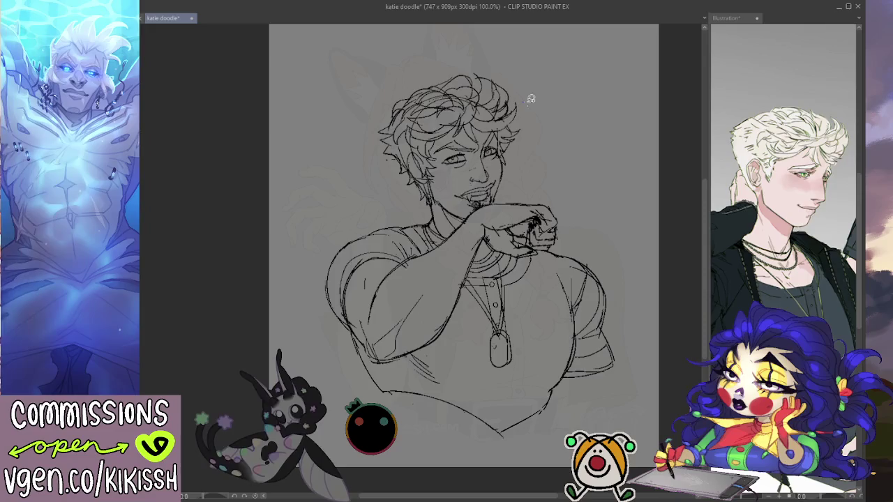
# - Put the entire sketch layer into Free Transform with Ctrl+T
pyautogui.scroll(1, 558, 210)
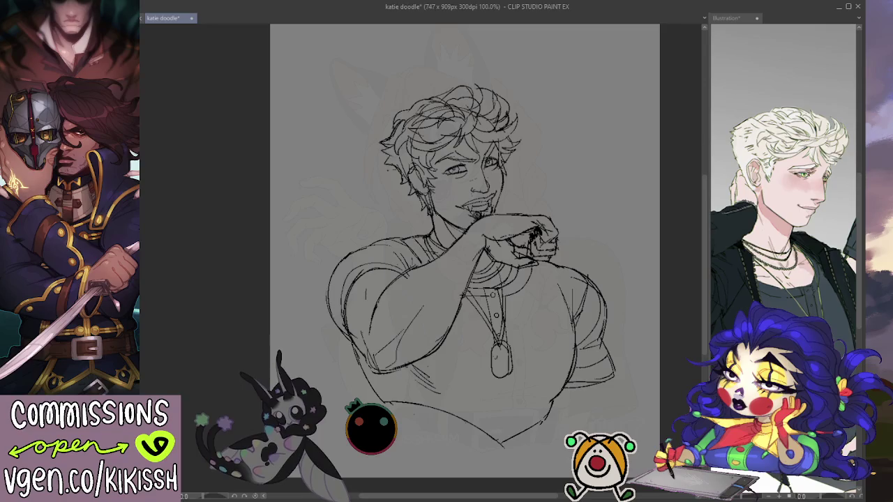
pyautogui.hotkey('ctrl', 't')
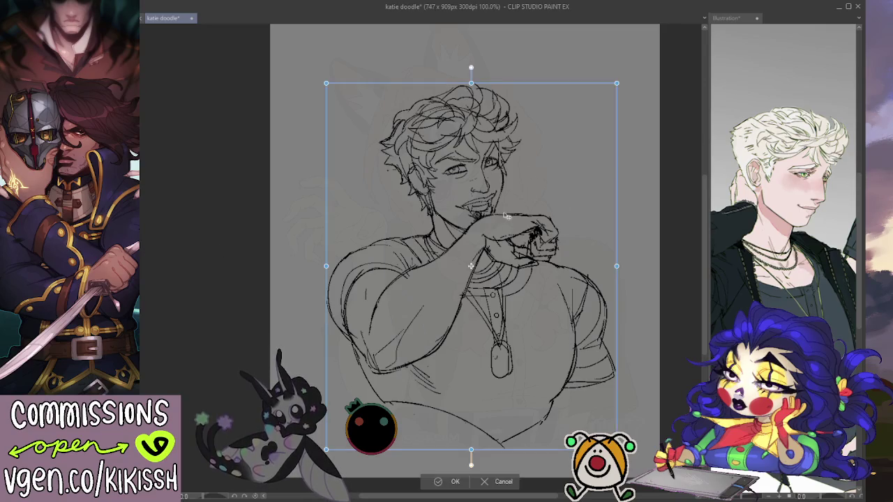
# - Scale the whole sketch up in two corner-handle transforms toward the upper right
pyautogui.moveTo(330, 256); pyautogui.dragTo(279, 259)
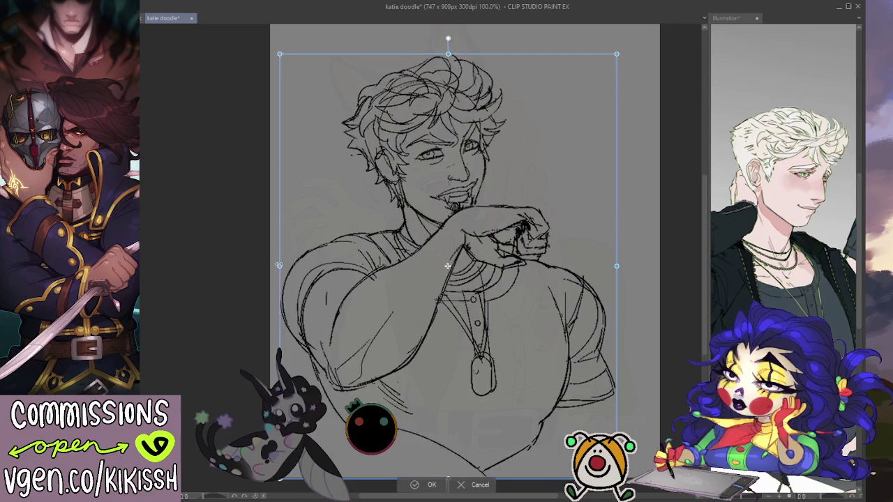
pyautogui.press('Return')
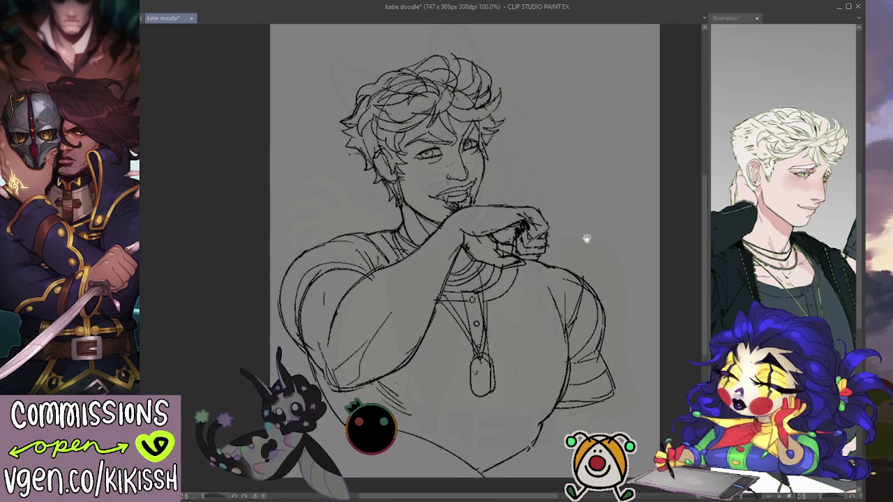
pyautogui.moveTo(584, 237); pyautogui.dragTo(587, 257)
pyautogui.hotkey('ctrl', 't')
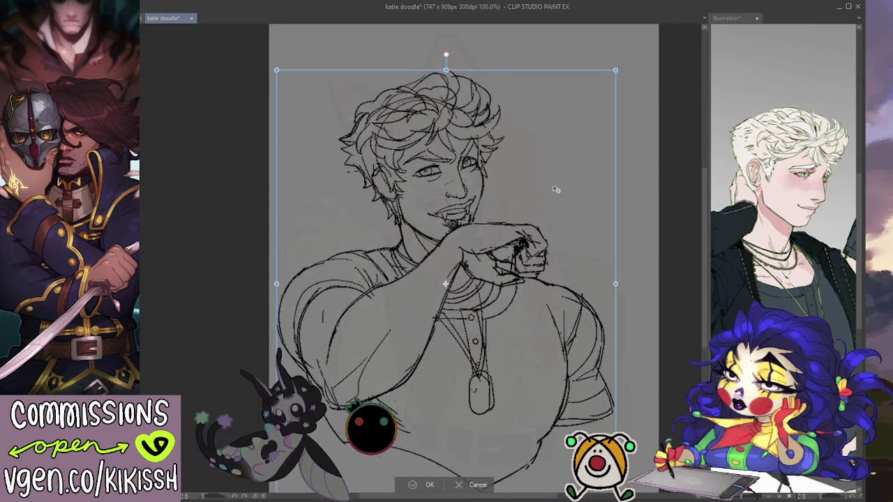
pyautogui.moveTo(614, 70); pyautogui.dragTo(660, 31)
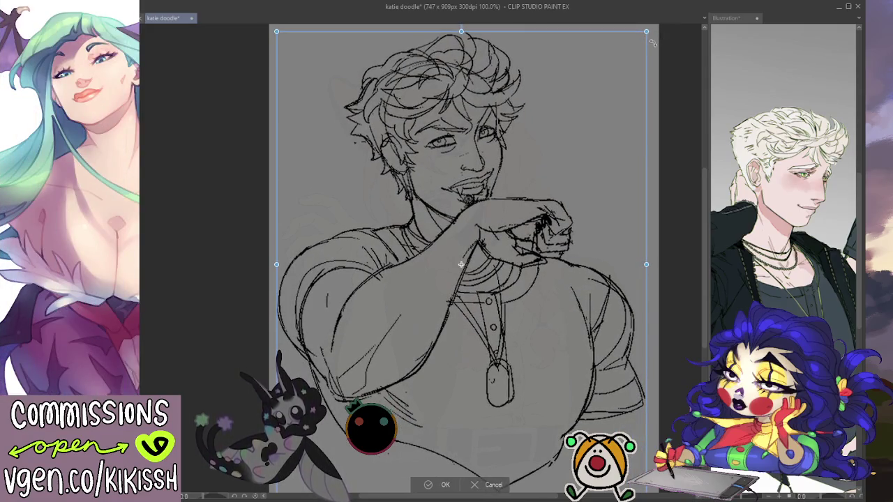
pyautogui.press('Return')
# - Move the enlarged sketch higher on the canvas and recentre the view
pyautogui.hotkey('ctrl', 't')
pyautogui.moveTo(600, 278); pyautogui.dragTo(598, 213)
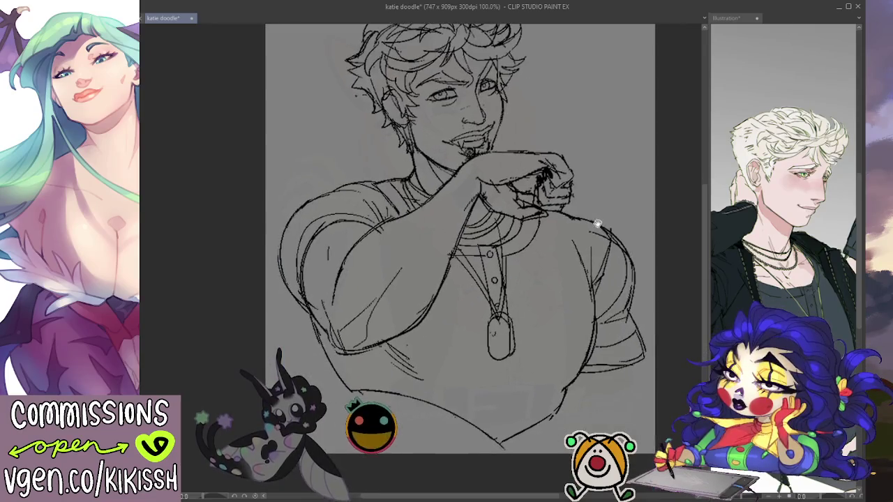
pyautogui.press('Return')
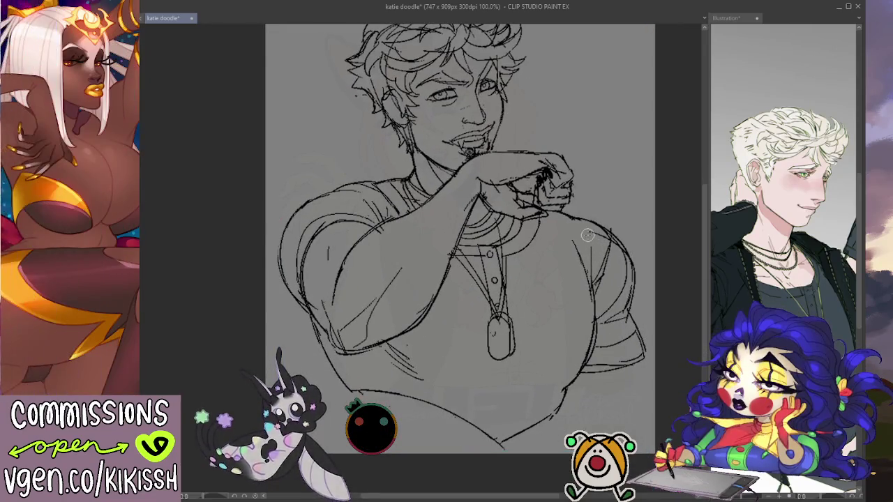
pyautogui.moveTo(544, 411); pyautogui.dragTo(548, 407)
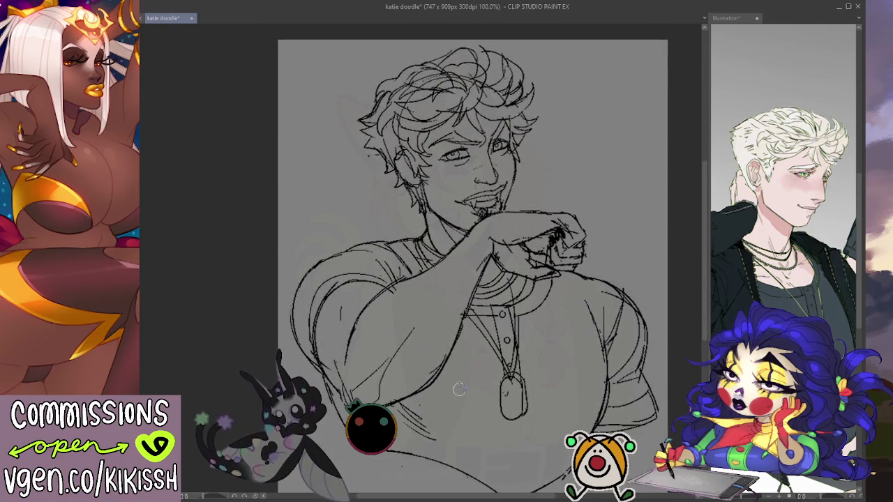
# - Stretch the sketch layer slightly left, right and upward with Free Transform
pyautogui.scroll(-1, 436, 315)
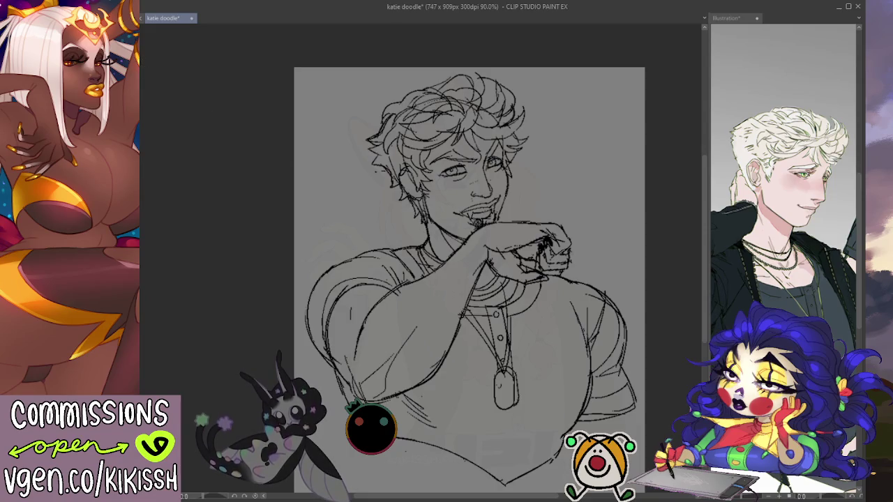
pyautogui.hotkey('ctrl', 't')
pyautogui.scroll(-1, 505, 257)
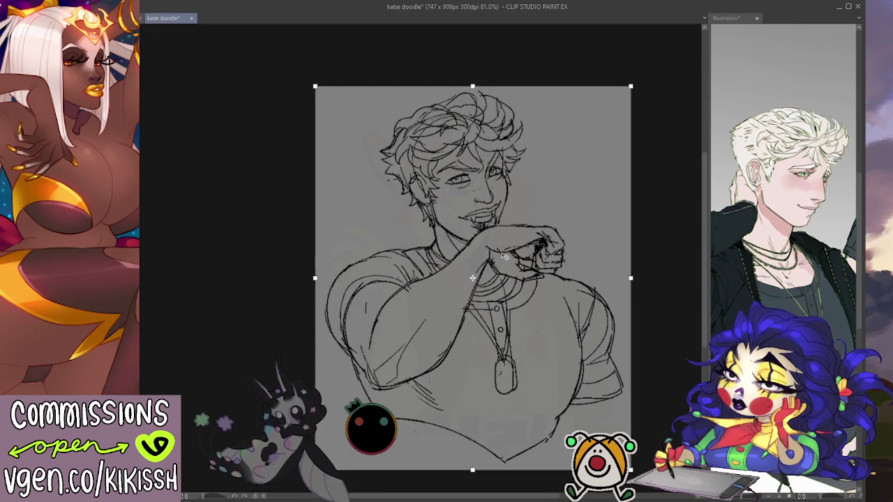
pyautogui.moveTo(314, 278); pyautogui.dragTo(305, 278)
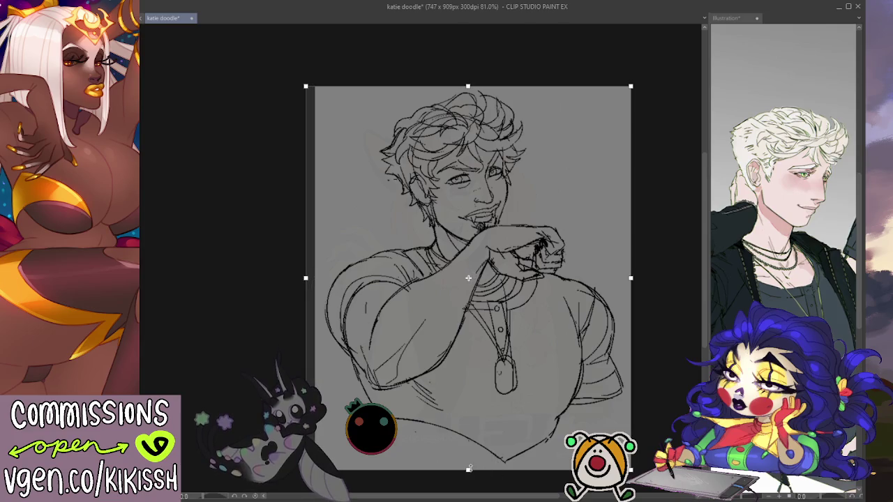
pyautogui.moveTo(630, 283); pyautogui.dragTo(636, 283)
pyautogui.moveTo(470, 90); pyautogui.dragTo(481, 79)
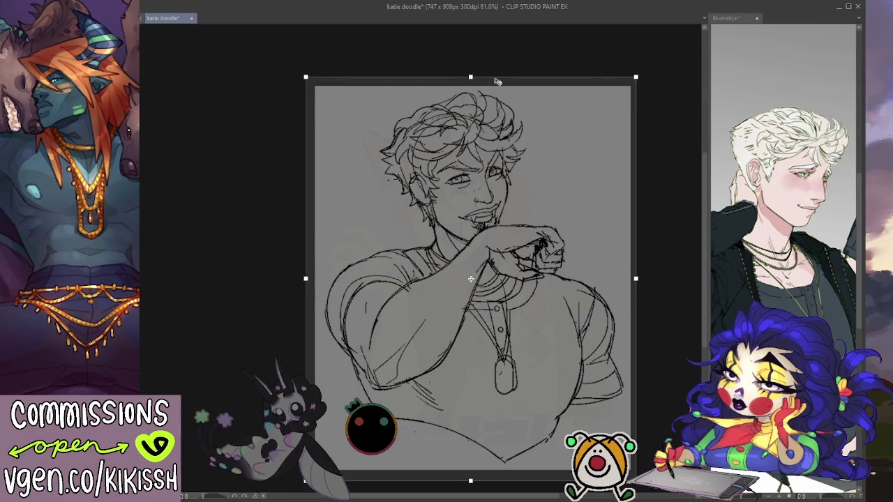
pyautogui.press('Return')
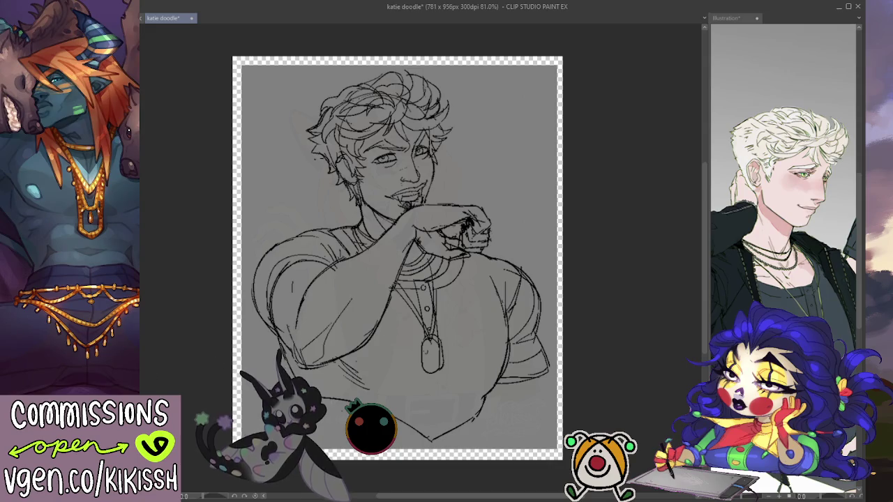
# - Fill the new transparent border with grey, save the file, and fade the sketch lines
pyautogui.click(259, 183)
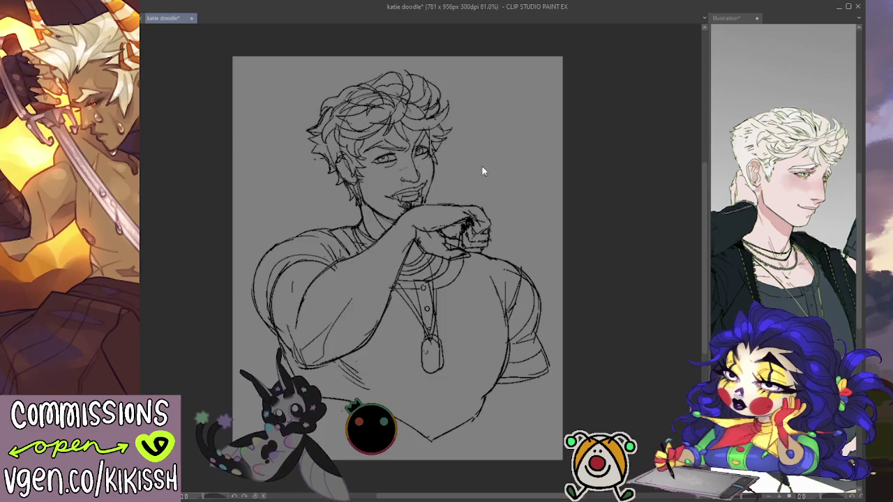
pyautogui.hotkey('ctrl', 's')
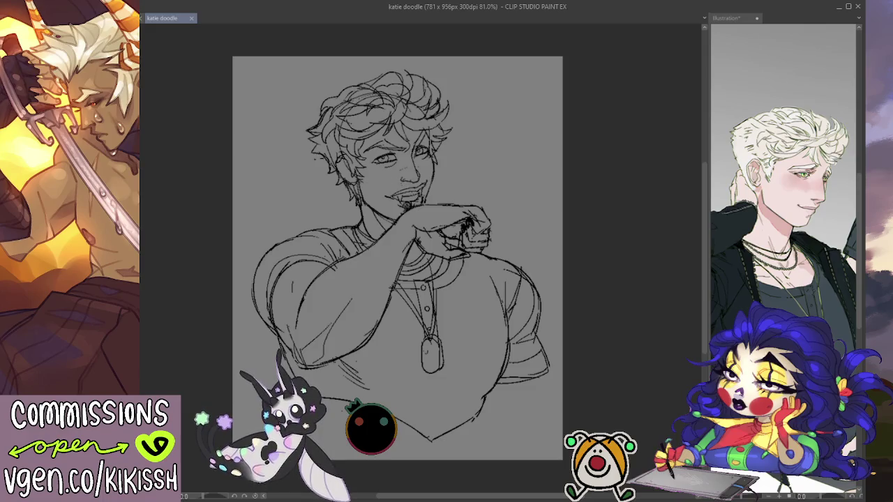
pyautogui.hotkey('ctrl', 'shift', 'n')
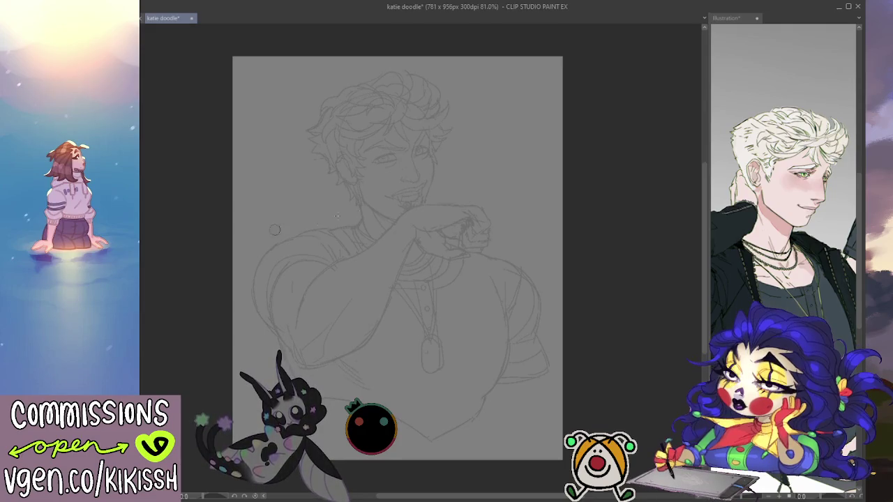
# - Ink the nose bridge, the smirking upper and lower lips, and a line below the lip
pyautogui.scroll(3, 328, 209)
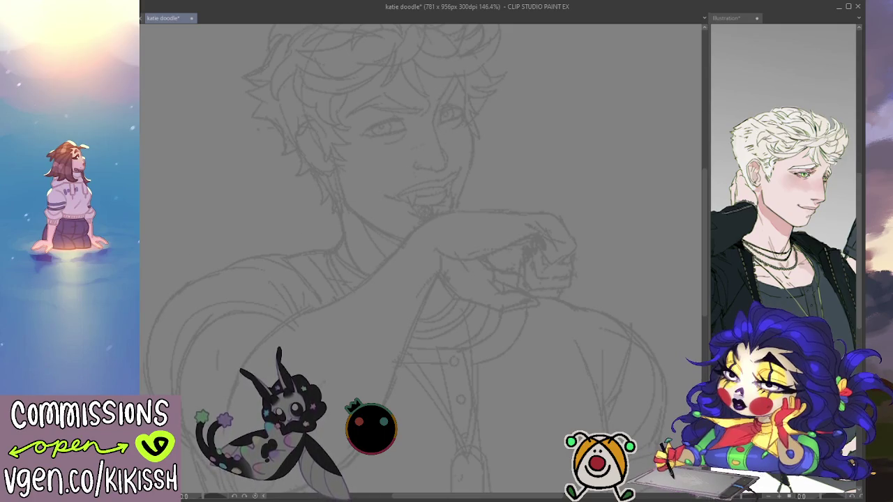
pyautogui.moveTo(437, 105)
pyautogui.mouseDown()
pyautogui.moveTo(448, 159)
pyautogui.moveTo(424, 166)
pyautogui.mouseUp()
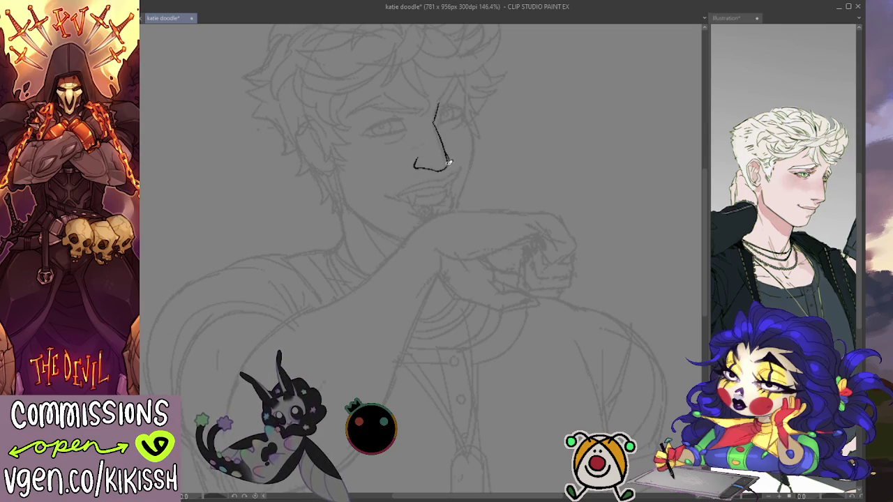
pyautogui.moveTo(397, 195); pyautogui.dragTo(445, 183)
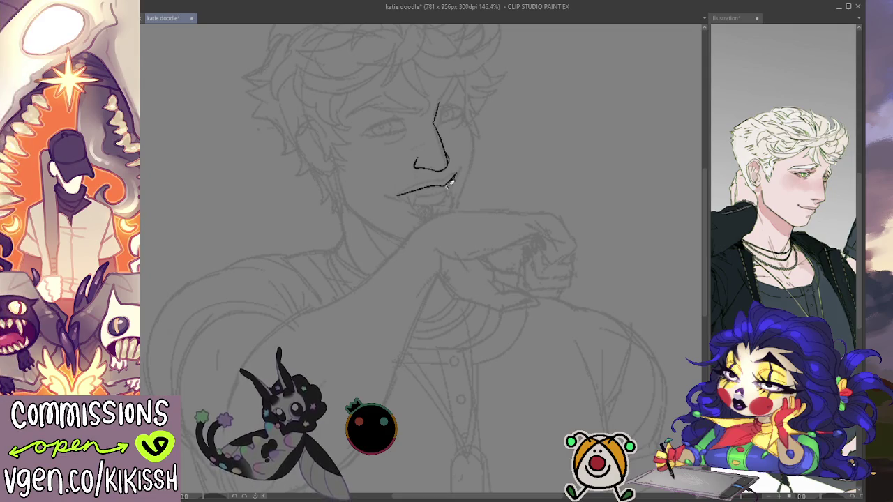
pyautogui.moveTo(448, 198); pyautogui.dragTo(395, 196)
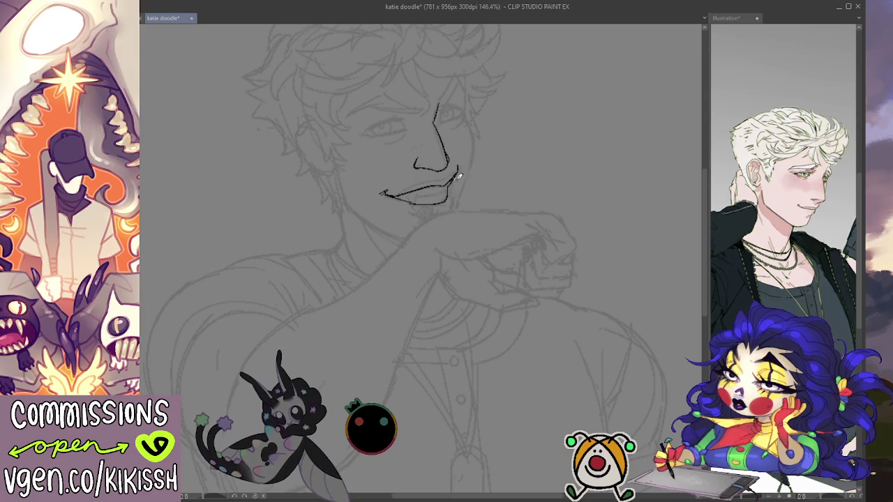
pyautogui.moveTo(408, 188); pyautogui.dragTo(442, 177)
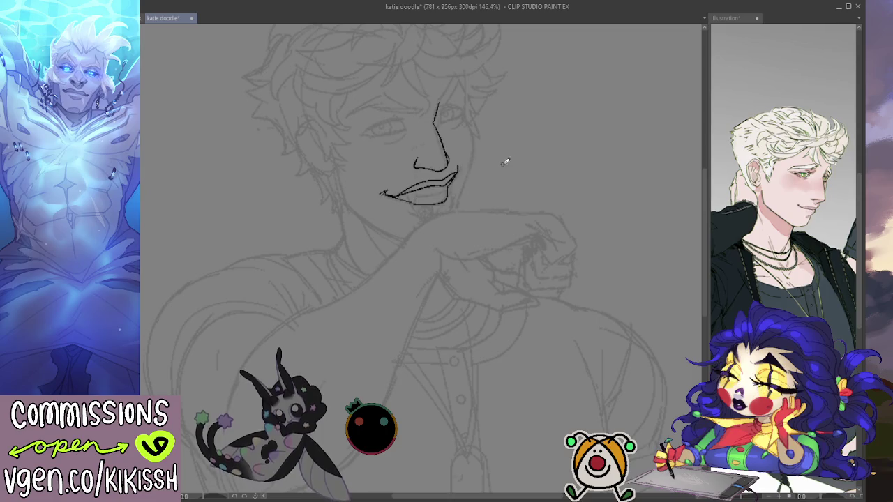
pyautogui.moveTo(514, 174); pyautogui.dragTo(524, 172)
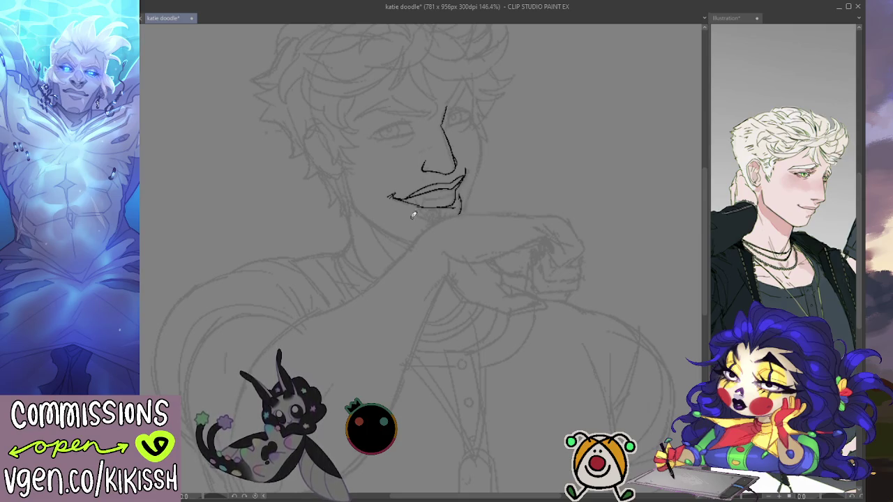
pyautogui.moveTo(423, 212); pyautogui.dragTo(439, 220)
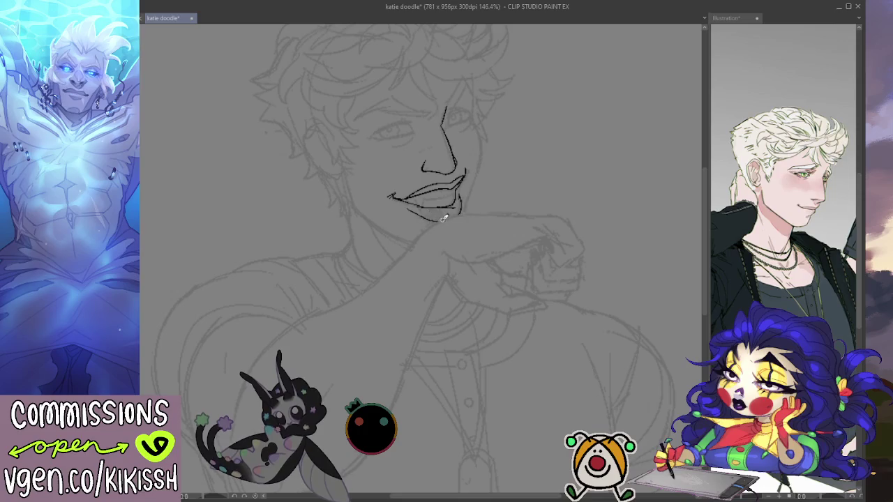
# - Ink both almond eye outlines, mirroring the canvas to check proportions
pyautogui.moveTo(509, 213)
pyautogui.mouseDown()
pyautogui.moveTo(538, 163)
pyautogui.moveTo(559, 194)
pyautogui.moveTo(517, 166)
pyautogui.mouseUp()
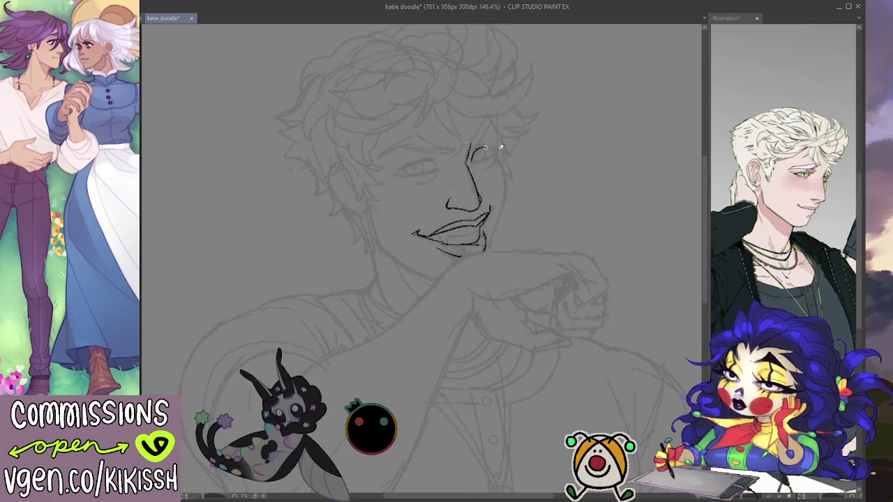
pyautogui.moveTo(472, 152); pyautogui.dragTo(496, 149)
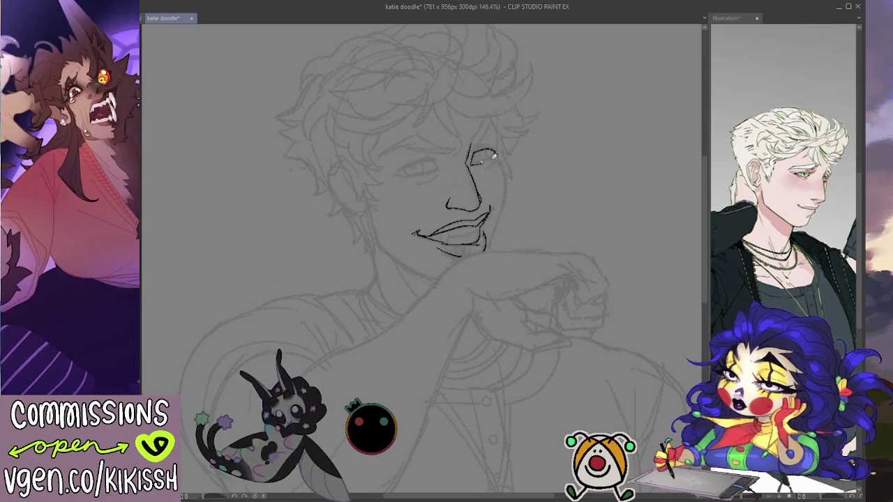
pyautogui.moveTo(473, 162); pyautogui.dragTo(498, 154)
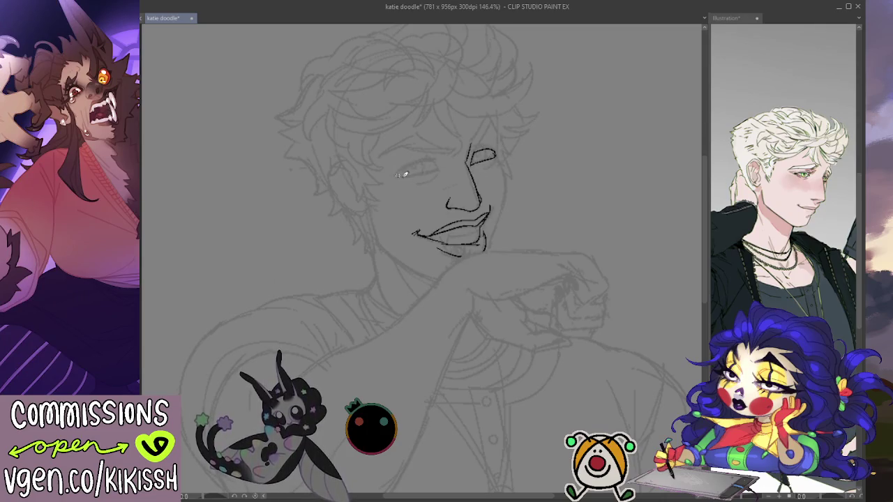
pyautogui.moveTo(409, 174)
pyautogui.mouseDown()
pyautogui.moveTo(440, 168)
pyautogui.moveTo(407, 162)
pyautogui.mouseUp()
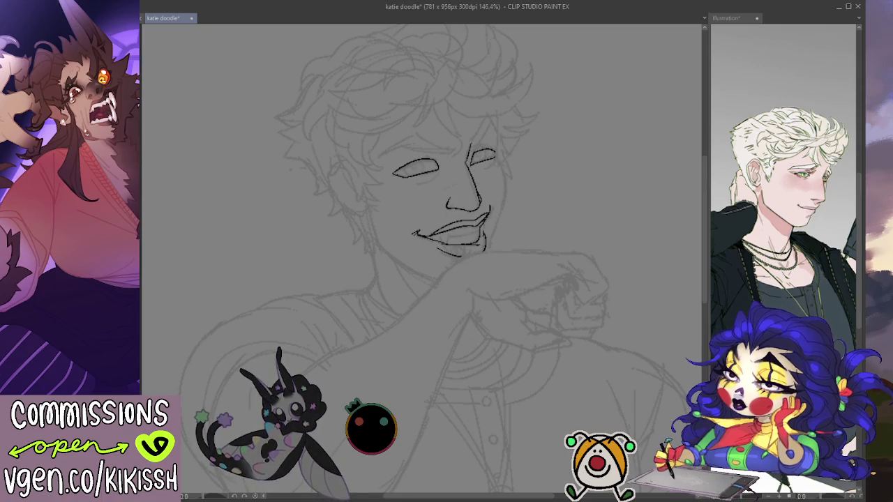
pyautogui.press('h')
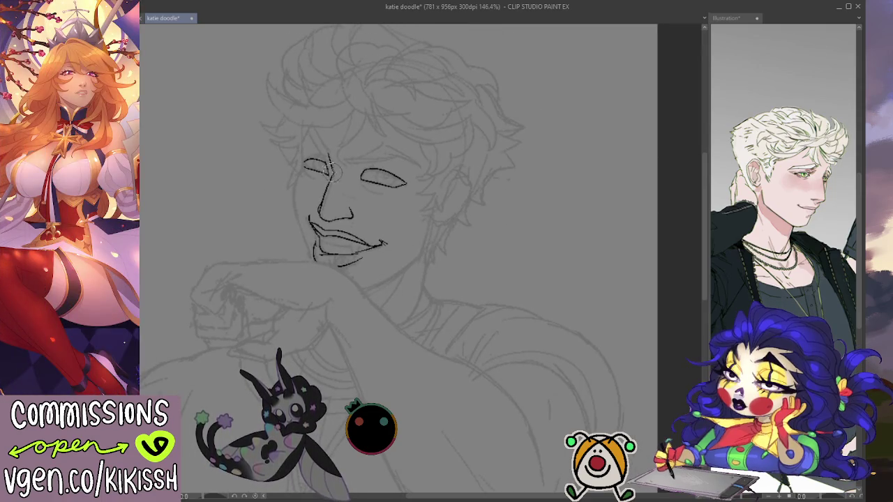
pyautogui.moveTo(298, 167); pyautogui.dragTo(314, 162)
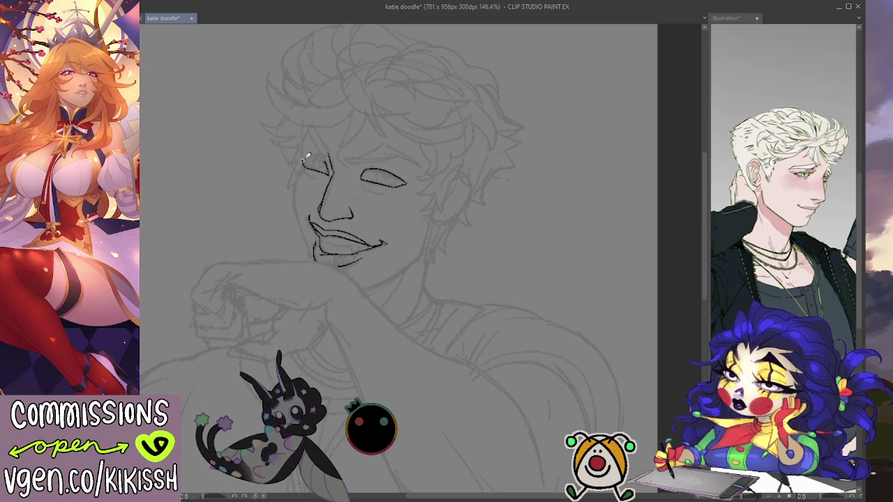
pyautogui.moveTo(305, 159); pyautogui.dragTo(331, 159)
pyautogui.press('h')
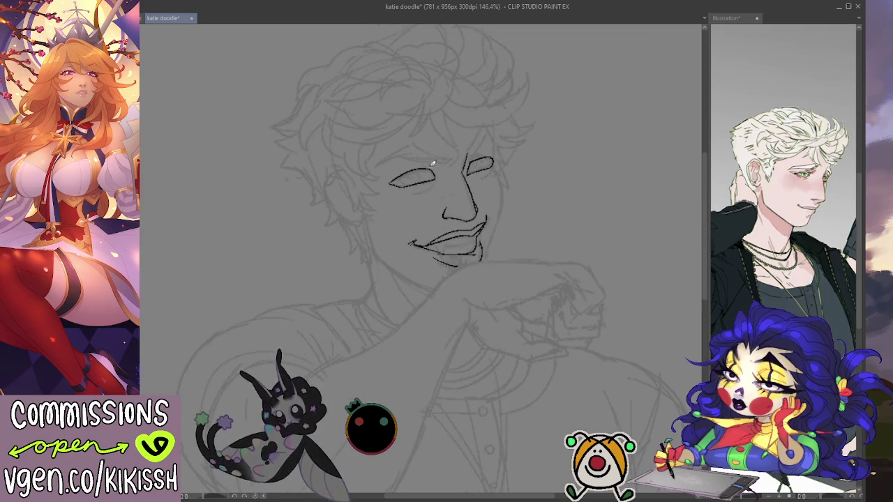
# - Redraw the right eye's upper lid, then bring up the Illustration reference canvas
pyautogui.moveTo(469, 164); pyautogui.dragTo(495, 157)
pyautogui.hotkey('ctrl', 'z')
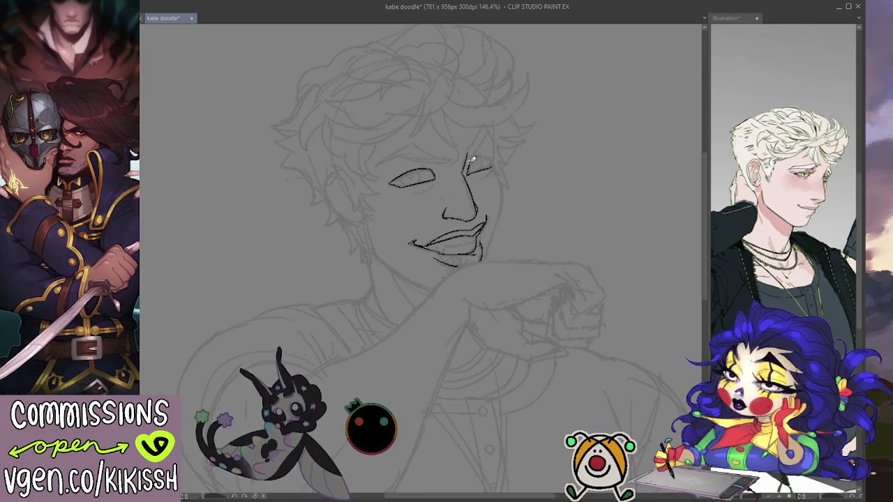
pyautogui.moveTo(475, 169); pyautogui.dragTo(497, 161)
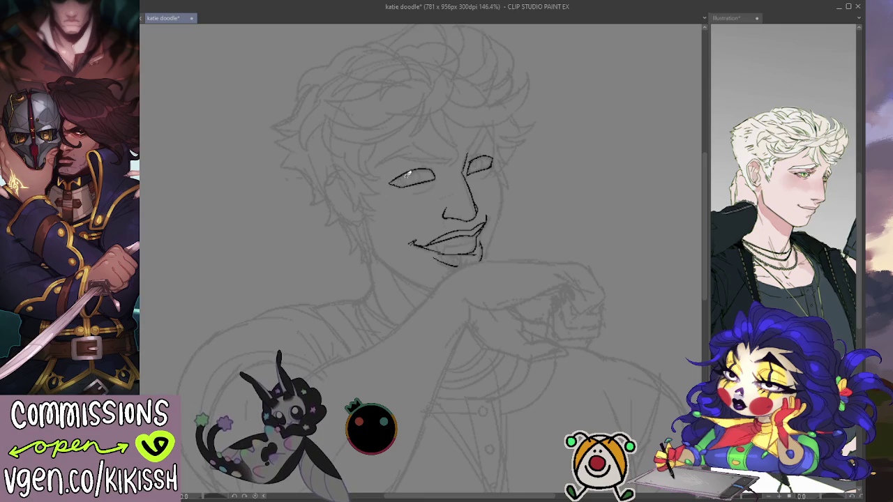
pyautogui.click(726, 18)
pyautogui.scroll(-5, 781, 196)
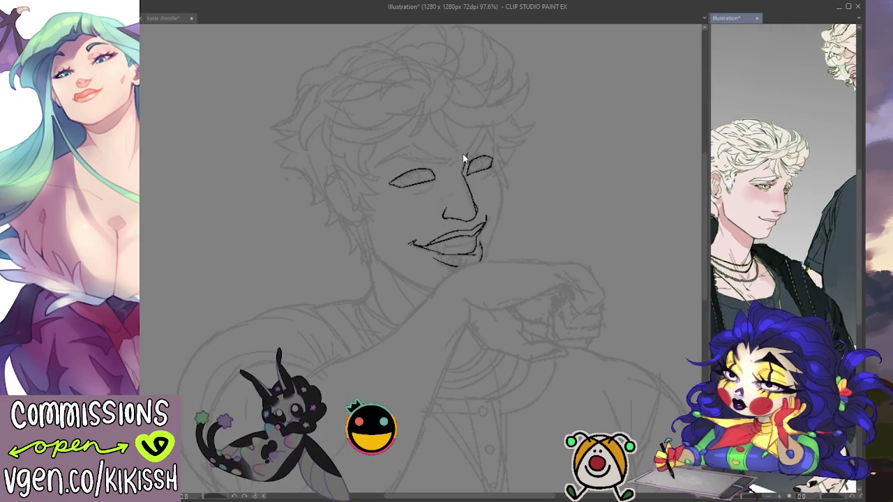
# - Ink both arched eyebrows on the katie doodle canvas and draw the left eye's iris
pyautogui.click(467, 148)
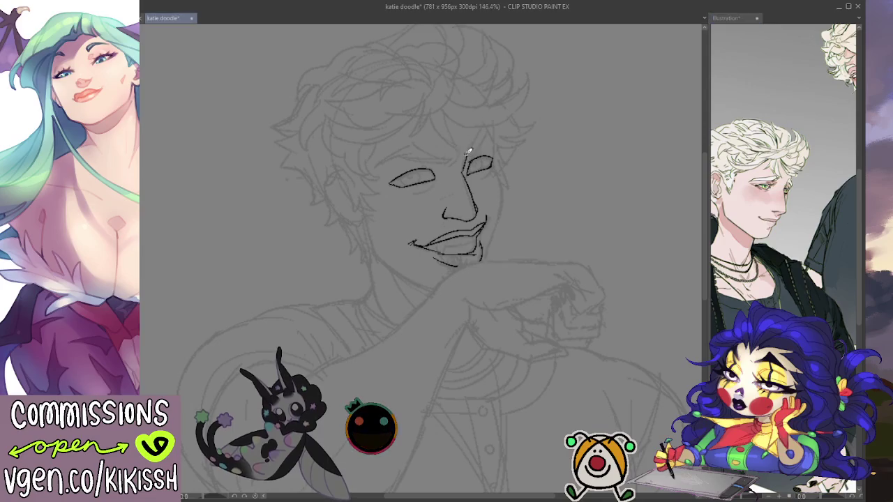
pyautogui.moveTo(467, 161); pyautogui.dragTo(465, 139)
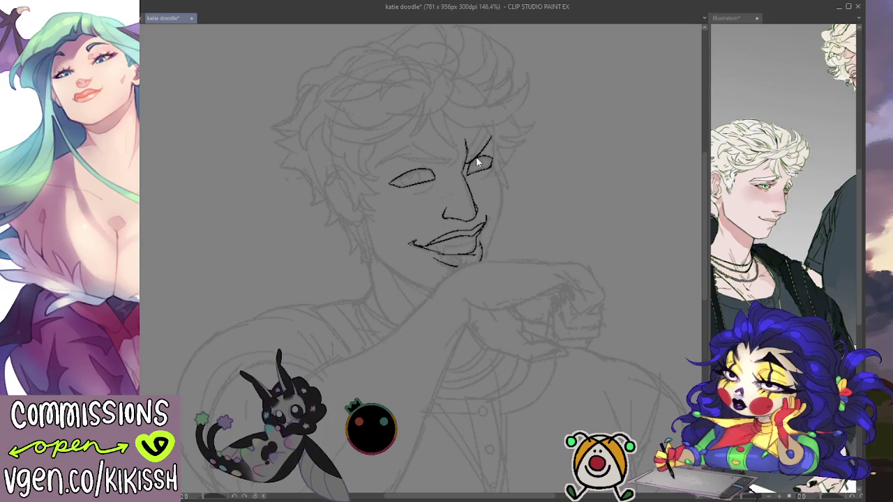
pyautogui.moveTo(474, 159)
pyautogui.mouseDown()
pyautogui.moveTo(494, 131)
pyautogui.moveTo(487, 119)
pyautogui.mouseUp()
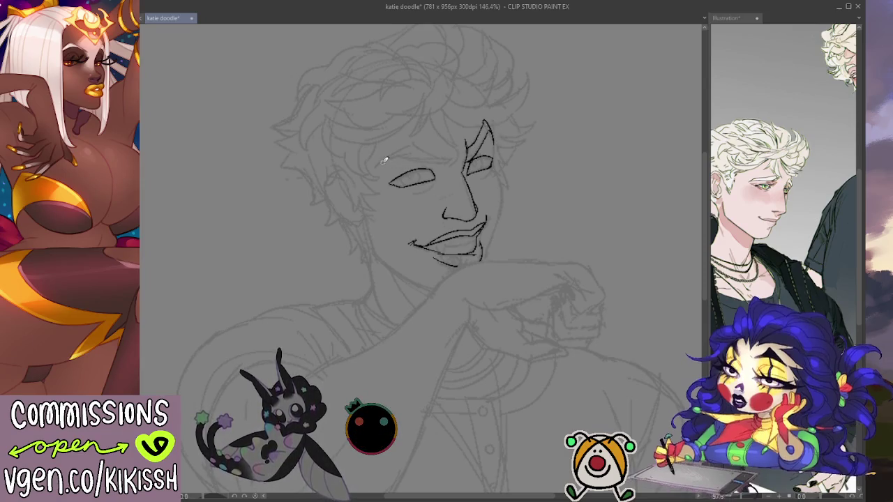
pyautogui.moveTo(377, 167)
pyautogui.mouseDown()
pyautogui.moveTo(449, 161)
pyautogui.moveTo(422, 148)
pyautogui.mouseUp()
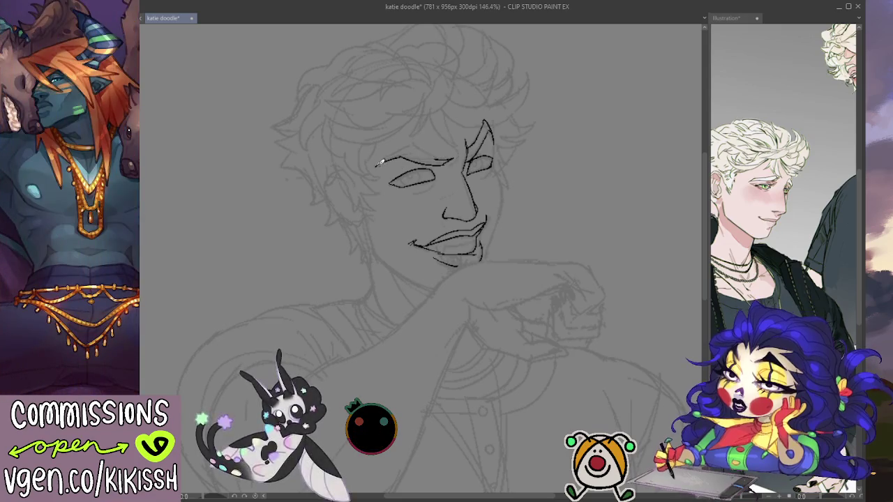
pyautogui.moveTo(377, 163)
pyautogui.mouseDown()
pyautogui.moveTo(420, 142)
pyautogui.moveTo(441, 159)
pyautogui.moveTo(483, 124)
pyautogui.mouseUp()
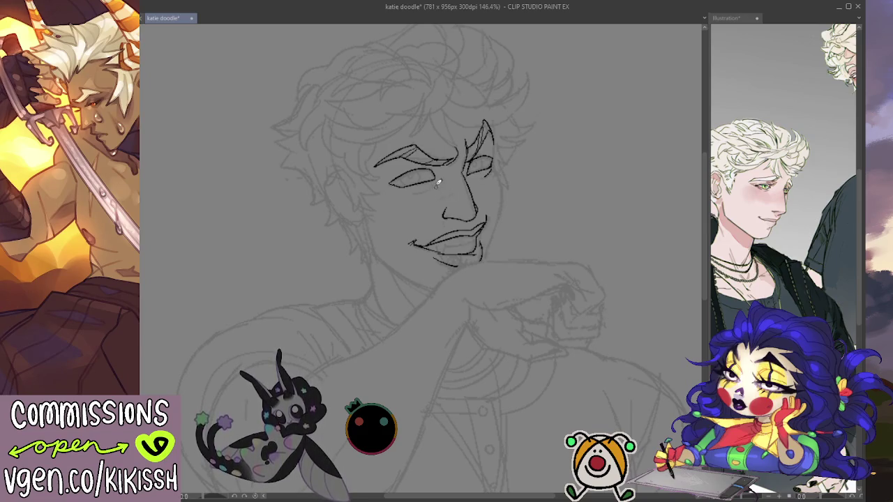
pyautogui.moveTo(495, 202); pyautogui.dragTo(487, 187)
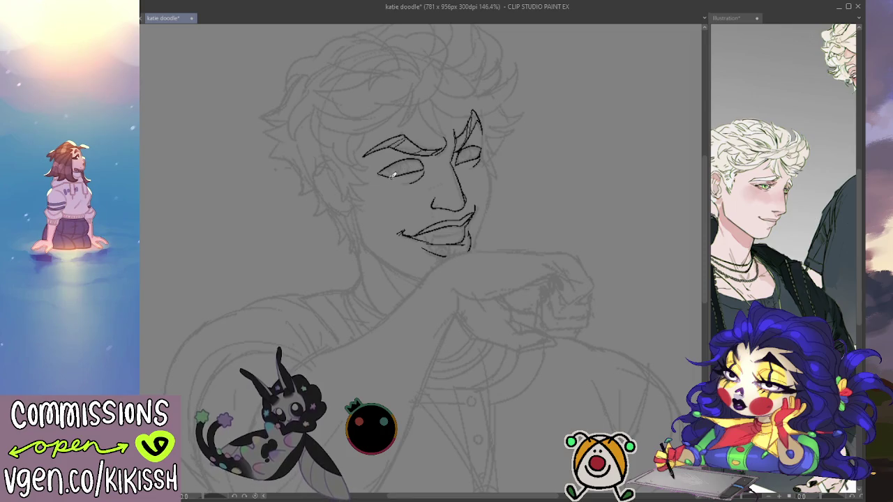
pyautogui.moveTo(390, 165)
pyautogui.mouseDown()
pyautogui.moveTo(396, 175)
pyautogui.moveTo(410, 173)
pyautogui.moveTo(409, 160)
pyautogui.moveTo(399, 162)
pyautogui.mouseUp()
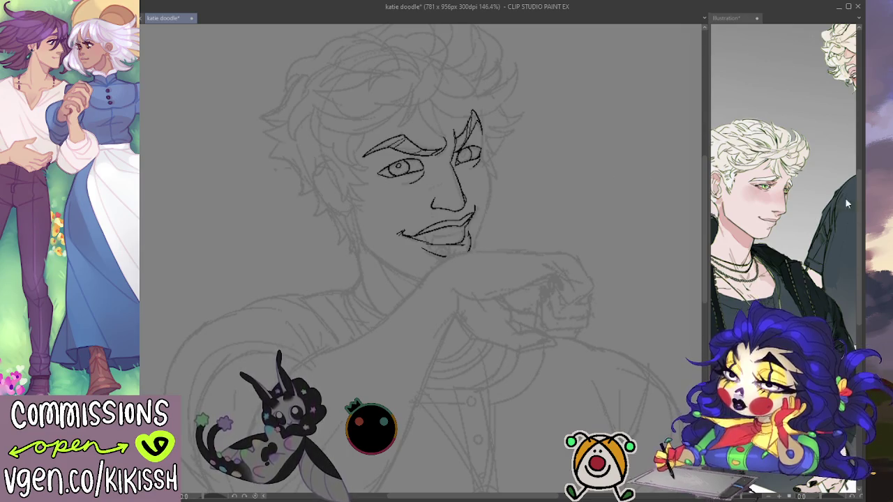
# - Zoom and pan the Illustration reference onto the blond man's face, then return to katie doodle
pyautogui.scroll(5, 777, 200)
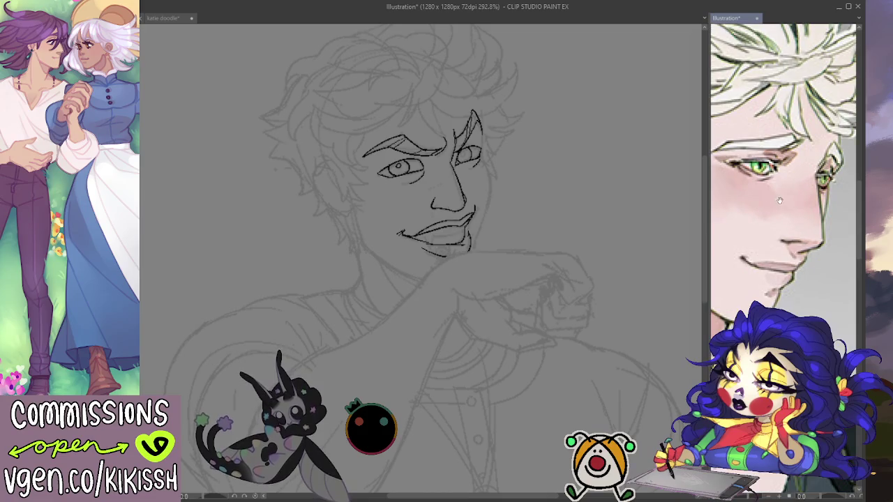
pyautogui.scroll(-5, 776, 199)
pyautogui.scroll(10, 783, 302)
pyautogui.scroll(3, 802, 231)
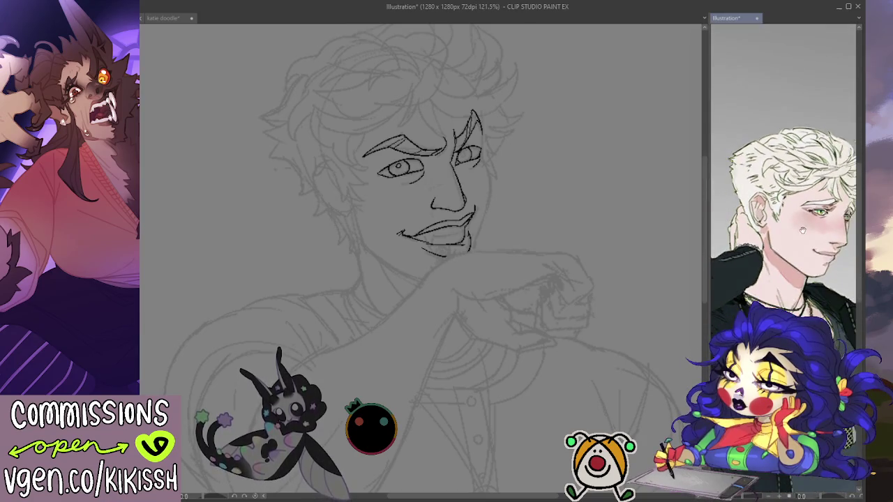
pyautogui.moveTo(803, 231); pyautogui.dragTo(785, 168)
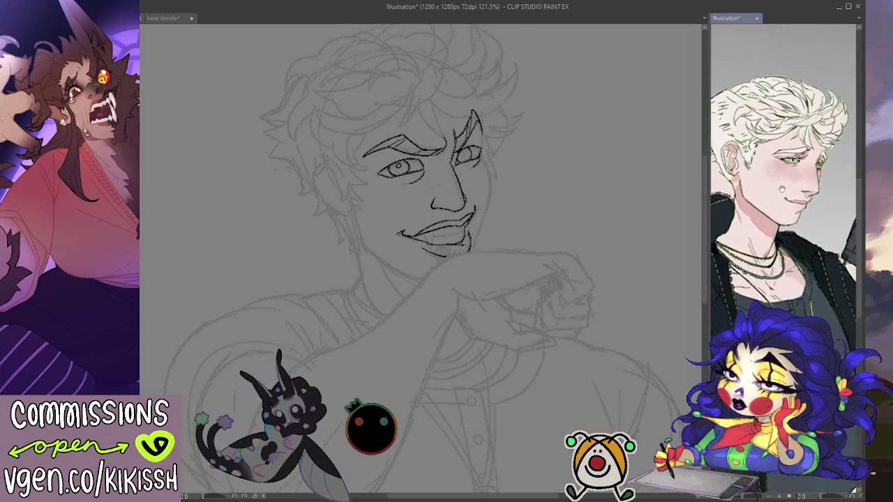
pyautogui.click(487, 154)
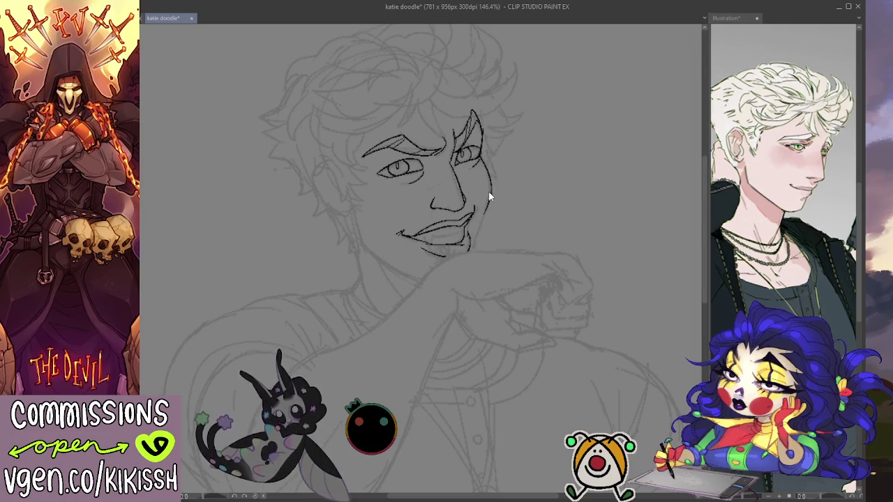
# - Ink the right cheek and the left jawline sweeping past the chin, redrawing the jaw stroke once
pyautogui.moveTo(484, 151); pyautogui.dragTo(474, 253)
pyautogui.moveTo(473, 176); pyautogui.dragTo(482, 168)
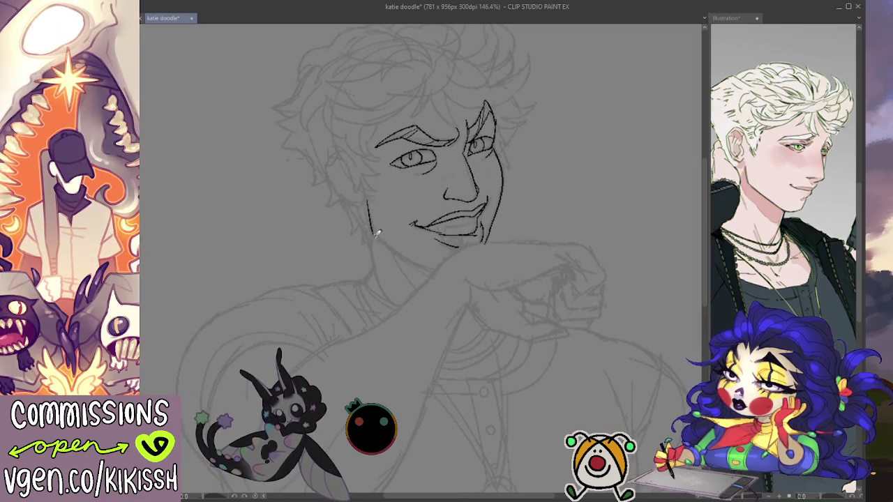
pyautogui.moveTo(371, 201)
pyautogui.mouseDown()
pyautogui.moveTo(380, 236)
pyautogui.moveTo(419, 255)
pyautogui.mouseUp()
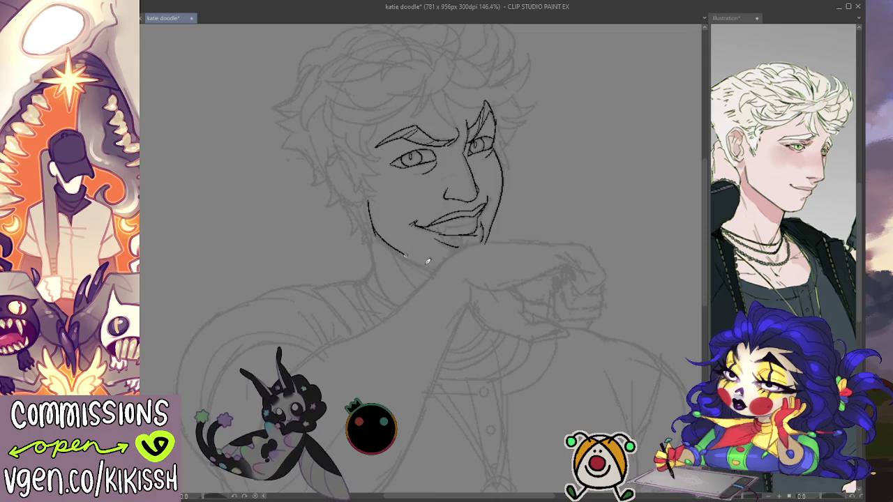
pyautogui.hotkey('ctrl', 'z')
pyautogui.moveTo(373, 222); pyautogui.dragTo(437, 271)
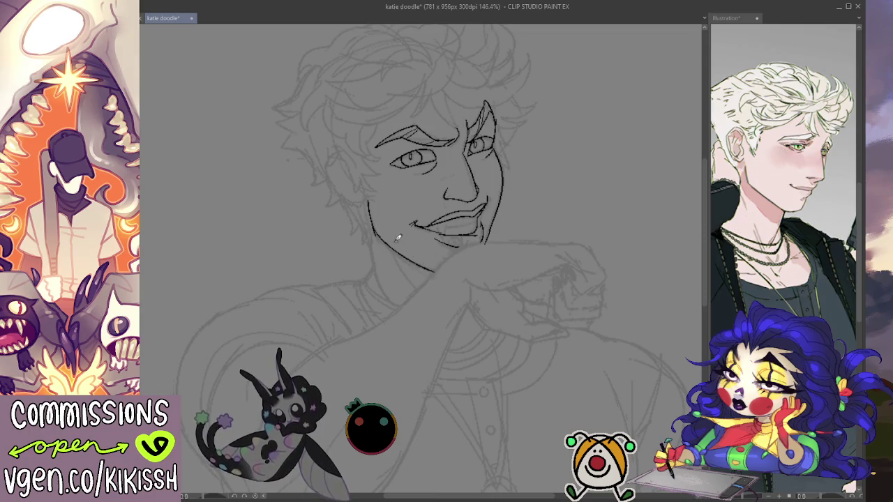
pyautogui.scroll(1, 384, 202)
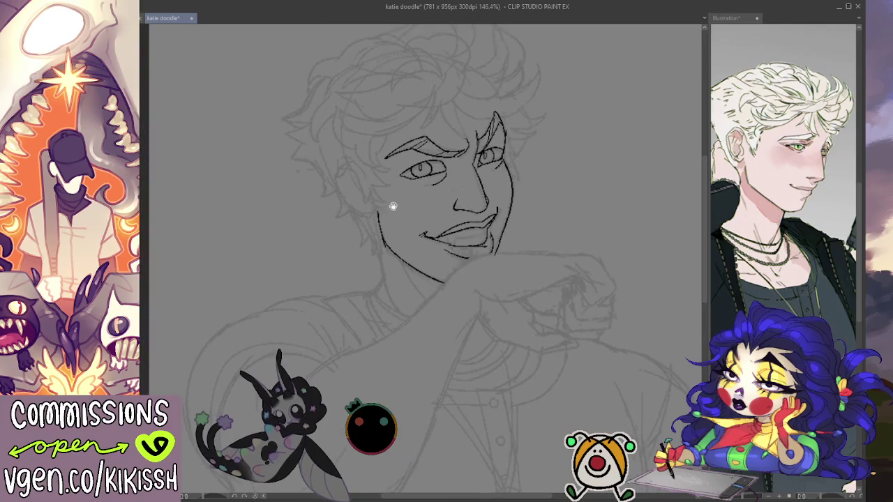
pyautogui.scroll(1, 441, 183)
pyautogui.scroll(1, 441, 184)
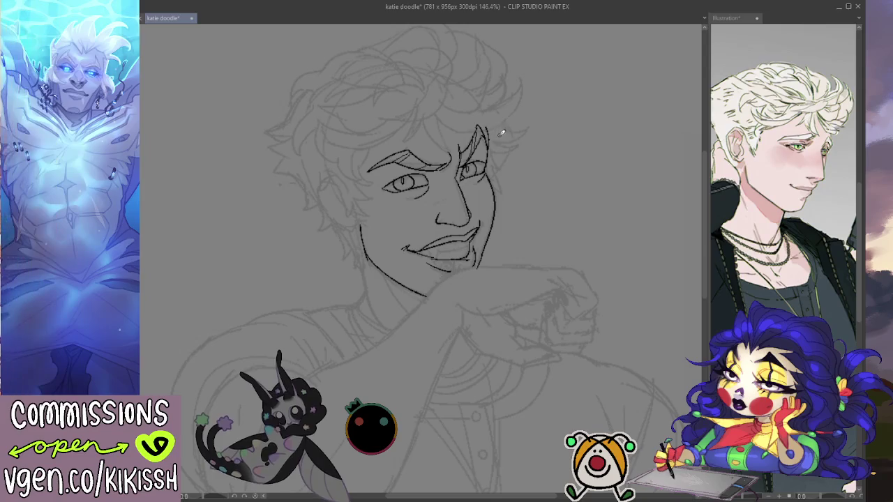
pyautogui.scroll(-1, 510, 151)
pyautogui.scroll(-1, 510, 150)
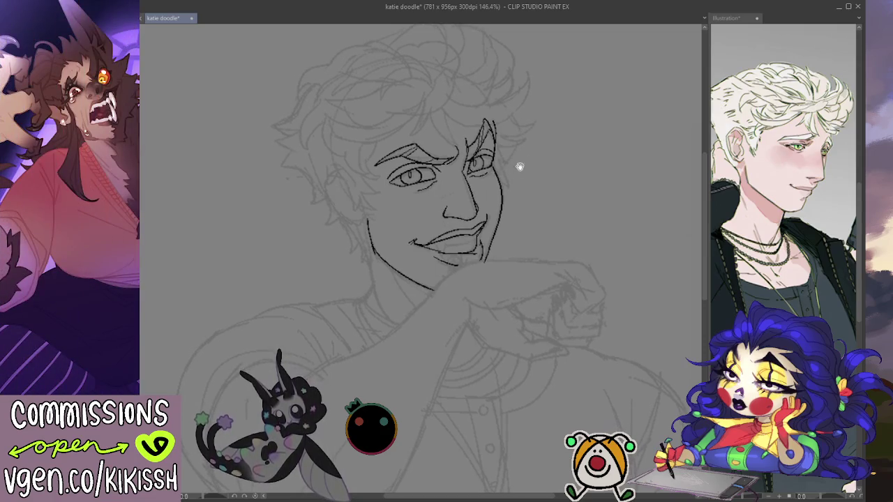
pyautogui.moveTo(544, 160); pyautogui.dragTo(554, 175)
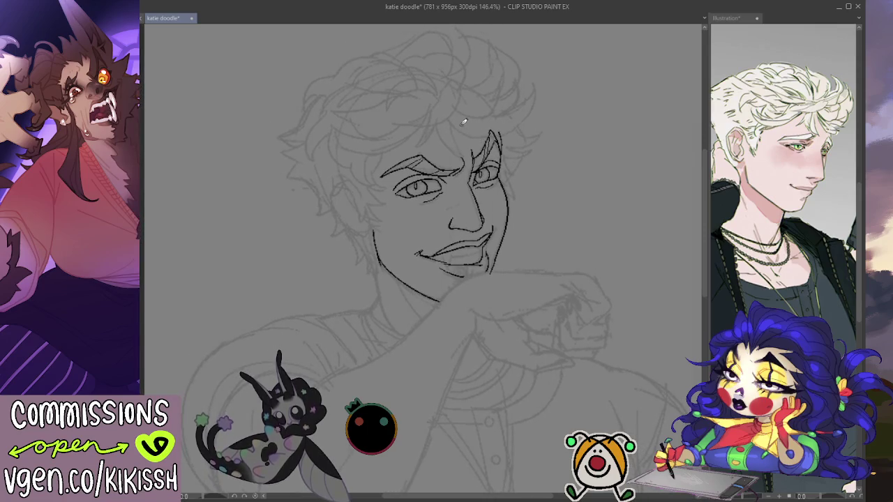
# - Ink several hair strands over the forehead and a curl at the top of the head
pyautogui.moveTo(428, 126)
pyautogui.mouseDown()
pyautogui.moveTo(417, 145)
pyautogui.moveTo(468, 157)
pyautogui.mouseUp()
pyautogui.moveTo(454, 120); pyautogui.dragTo(462, 147)
pyautogui.moveTo(448, 116)
pyautogui.mouseDown()
pyautogui.moveTo(457, 143)
pyautogui.moveTo(499, 135)
pyautogui.moveTo(476, 126)
pyautogui.mouseUp()
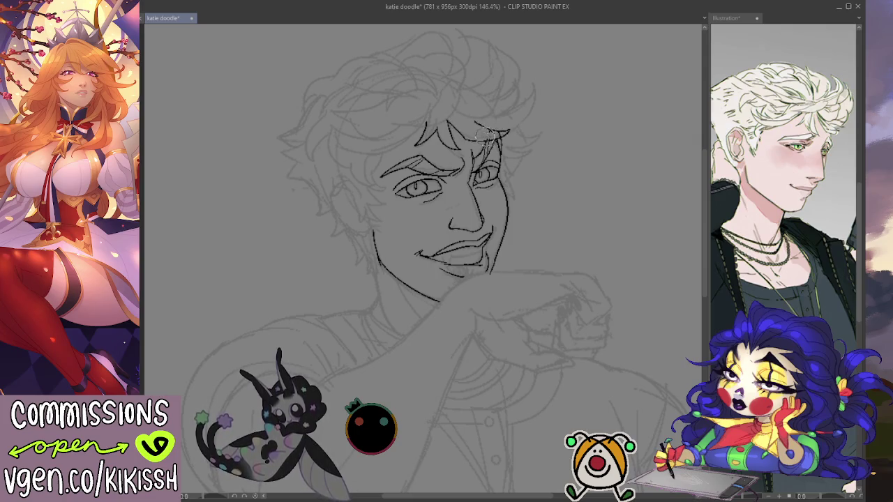
pyautogui.moveTo(481, 126)
pyautogui.mouseDown()
pyautogui.moveTo(503, 133)
pyautogui.moveTo(534, 78)
pyautogui.moveTo(491, 118)
pyautogui.moveTo(517, 77)
pyautogui.moveTo(508, 53)
pyautogui.moveTo(486, 83)
pyautogui.moveTo(471, 35)
pyautogui.mouseUp()
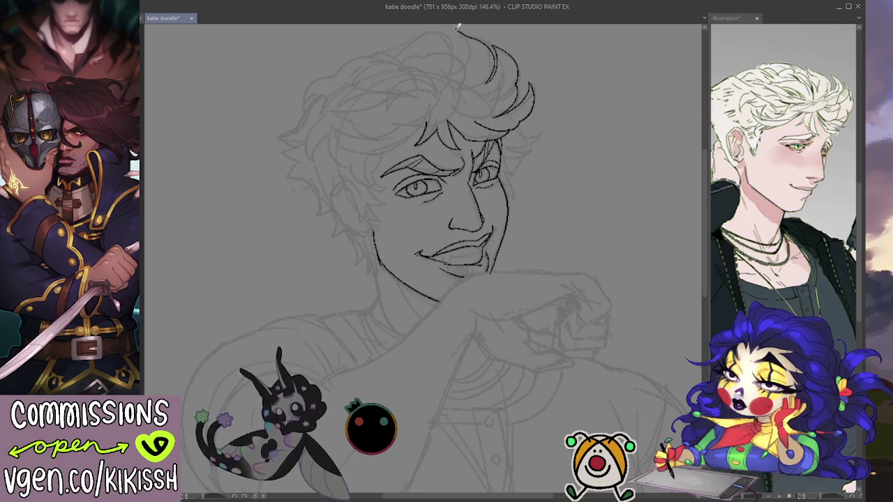
pyautogui.moveTo(464, 38)
pyautogui.mouseDown()
pyautogui.moveTo(464, 61)
pyautogui.moveTo(538, 124)
pyautogui.mouseUp()
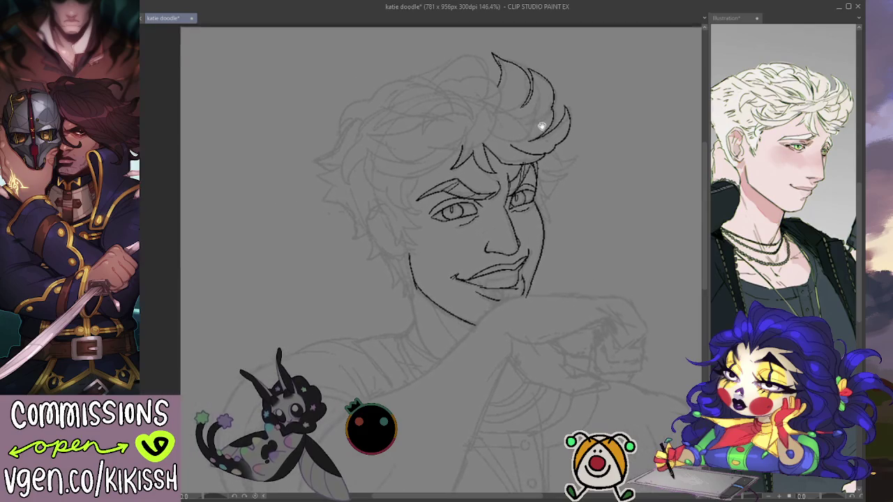
# - Add more top curls, extend the side hair downward, and add strands at the right edge
pyautogui.moveTo(484, 88); pyautogui.dragTo(507, 90)
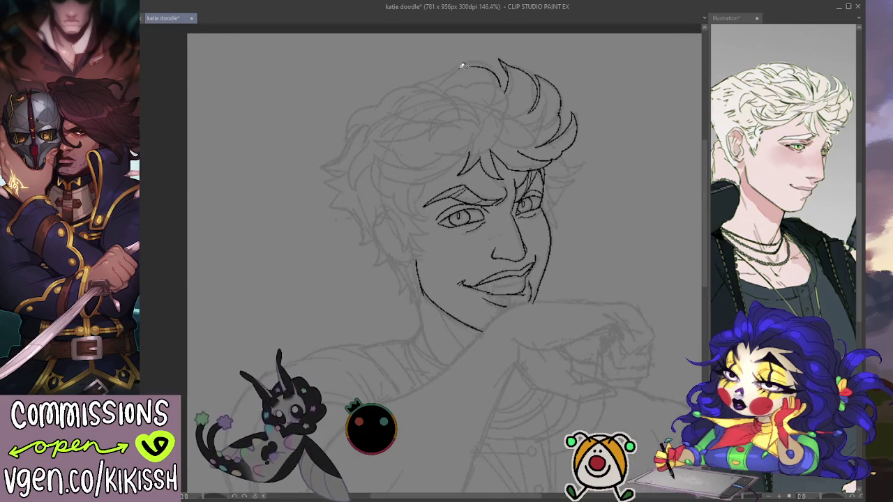
pyautogui.moveTo(459, 67)
pyautogui.mouseDown()
pyautogui.moveTo(435, 62)
pyautogui.moveTo(456, 72)
pyautogui.moveTo(384, 95)
pyautogui.moveTo(349, 128)
pyautogui.mouseUp()
pyautogui.hotkey('ctrl', 'z')
pyautogui.moveTo(419, 81)
pyautogui.mouseDown()
pyautogui.moveTo(378, 103)
pyautogui.moveTo(344, 138)
pyautogui.moveTo(370, 122)
pyautogui.moveTo(323, 161)
pyautogui.moveTo(353, 201)
pyautogui.mouseUp()
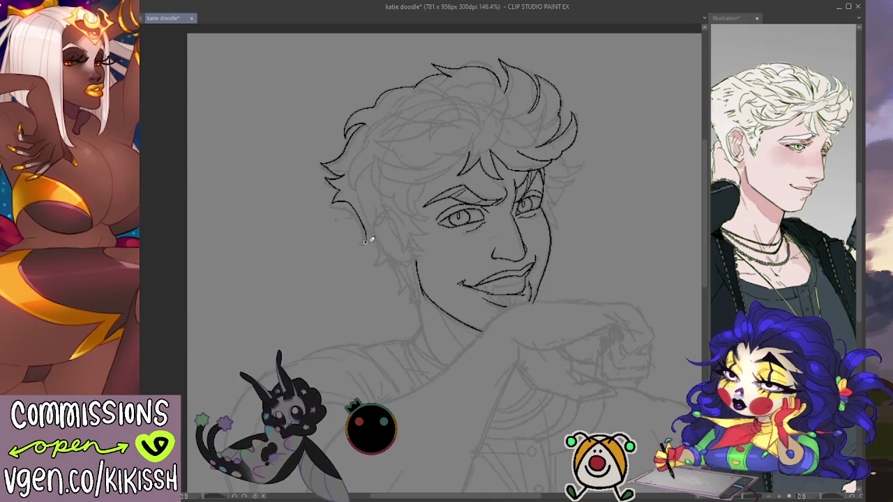
pyautogui.moveTo(375, 237)
pyautogui.mouseDown()
pyautogui.moveTo(379, 260)
pyautogui.moveTo(417, 296)
pyautogui.mouseUp()
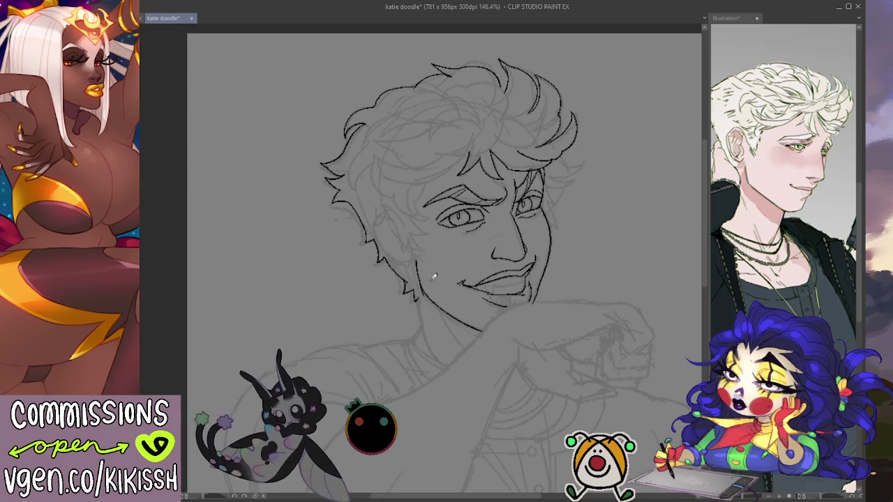
pyautogui.moveTo(561, 285)
pyautogui.mouseDown()
pyautogui.moveTo(572, 265)
pyautogui.moveTo(568, 219)
pyautogui.mouseUp()
pyautogui.hotkey('ctrl', '-')
pyautogui.hotkey('ctrl', '+')
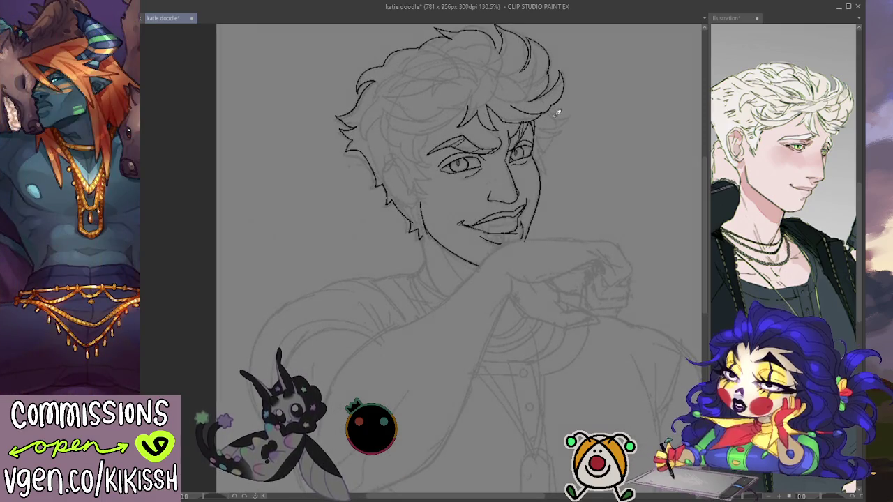
pyautogui.moveTo(550, 110)
pyautogui.mouseDown()
pyautogui.moveTo(569, 118)
pyautogui.moveTo(538, 130)
pyautogui.mouseUp()
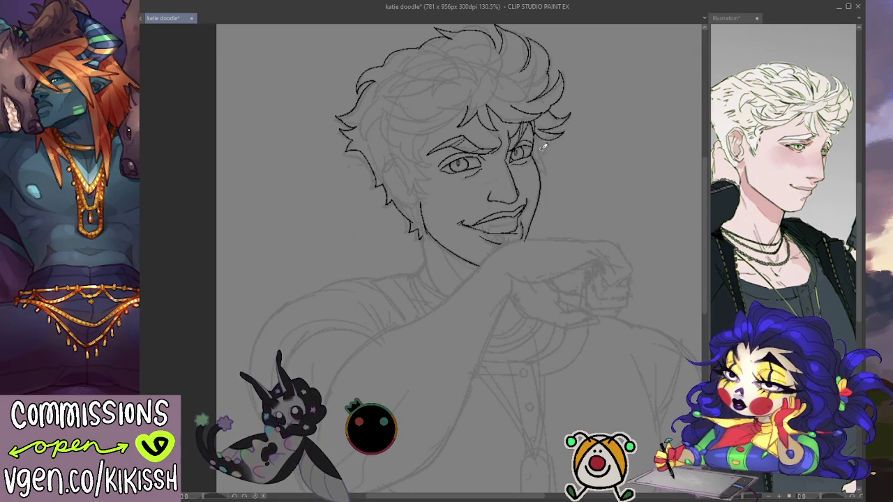